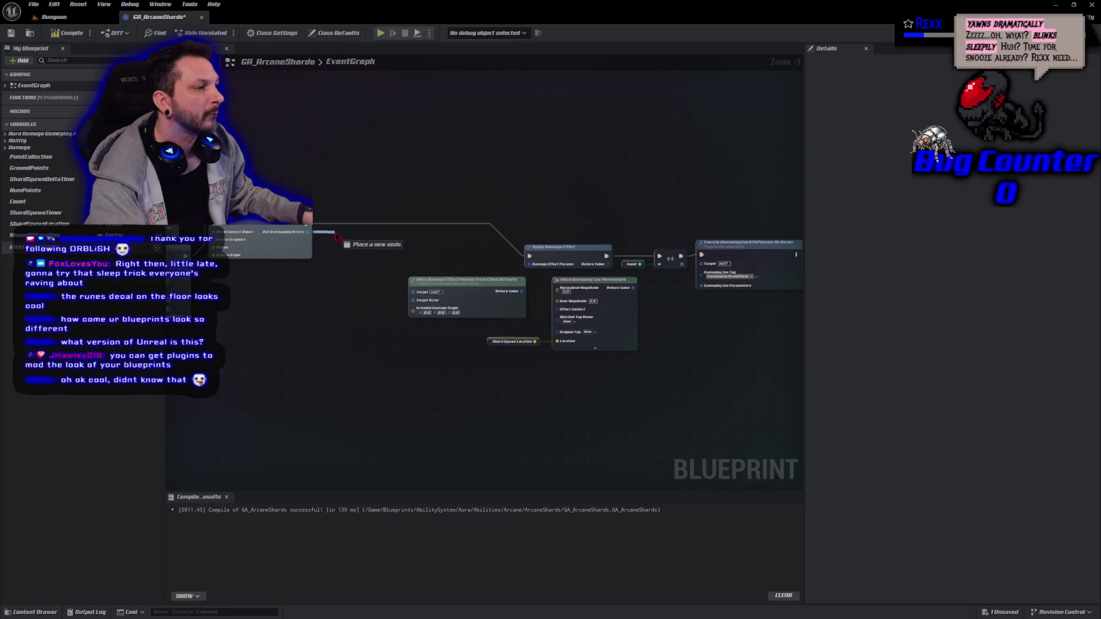
- Promote Out Overlapping Actors to a variable named OverlappingPlayers, then compile and save
key("Escape")
left_click(372, 267)
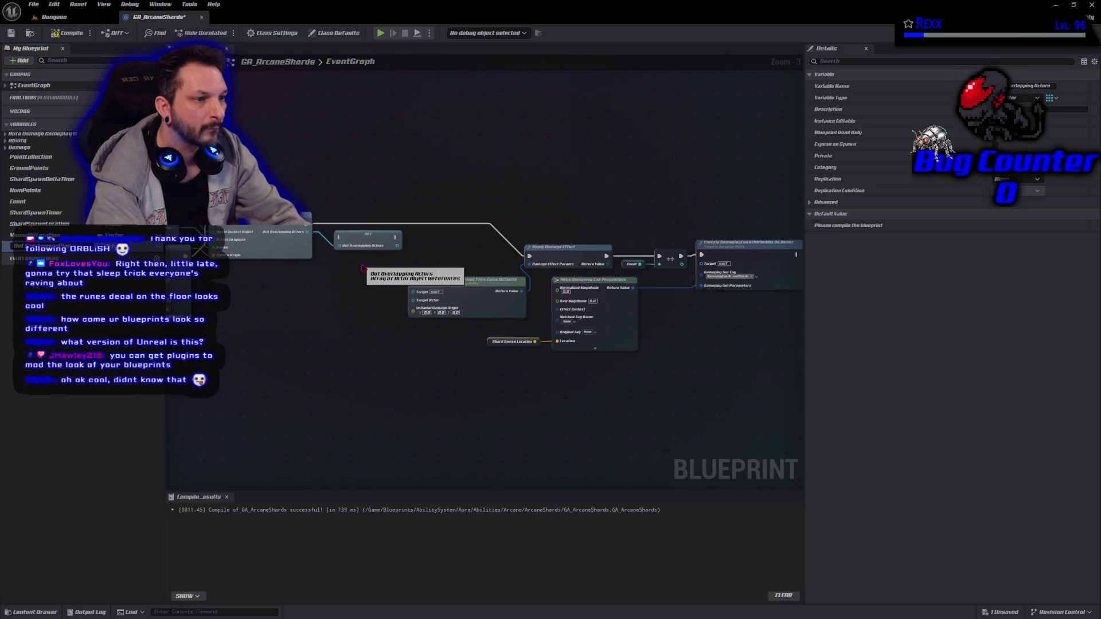
key("Return")
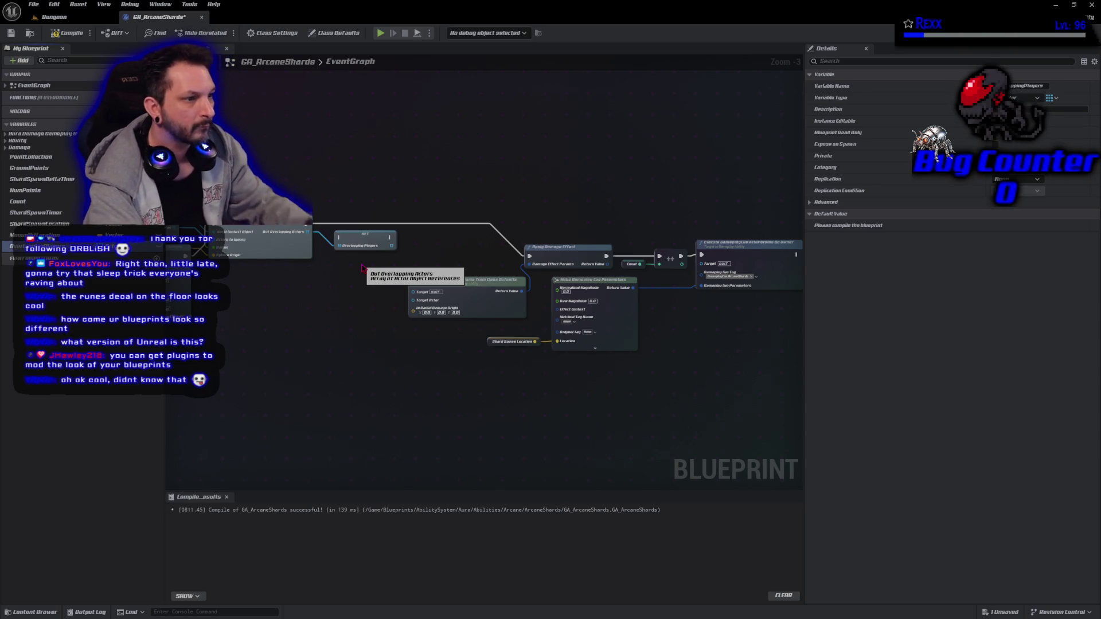
key("F7")
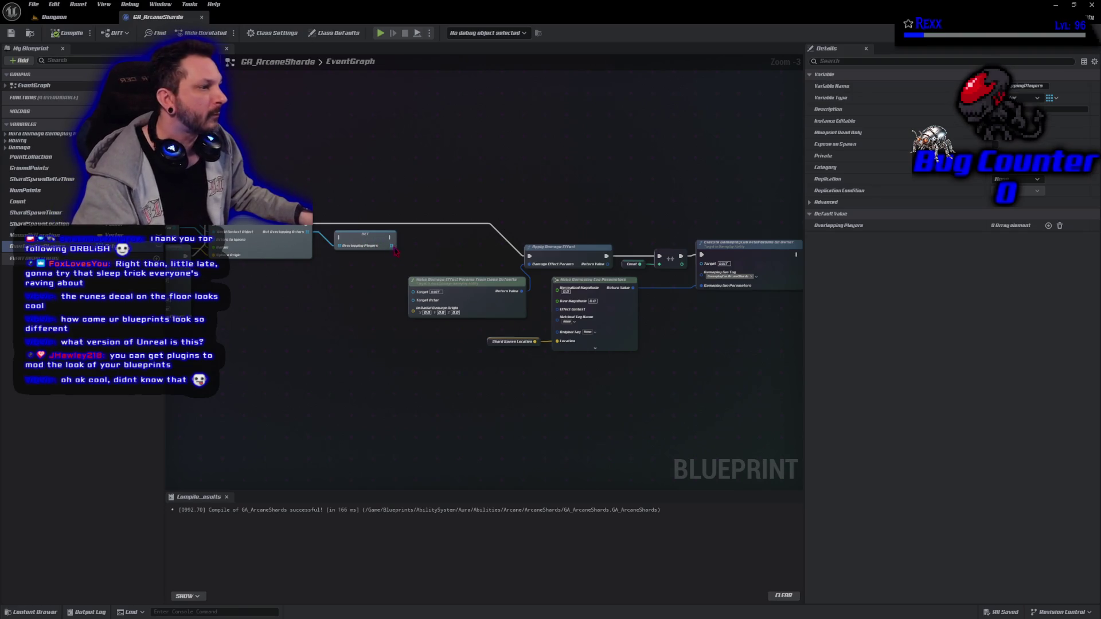
left_click_drag(396, 247, 412, 247)
- Add a For Each Loop over OverlappingPlayers, placed clear of the damage node
type("for each")
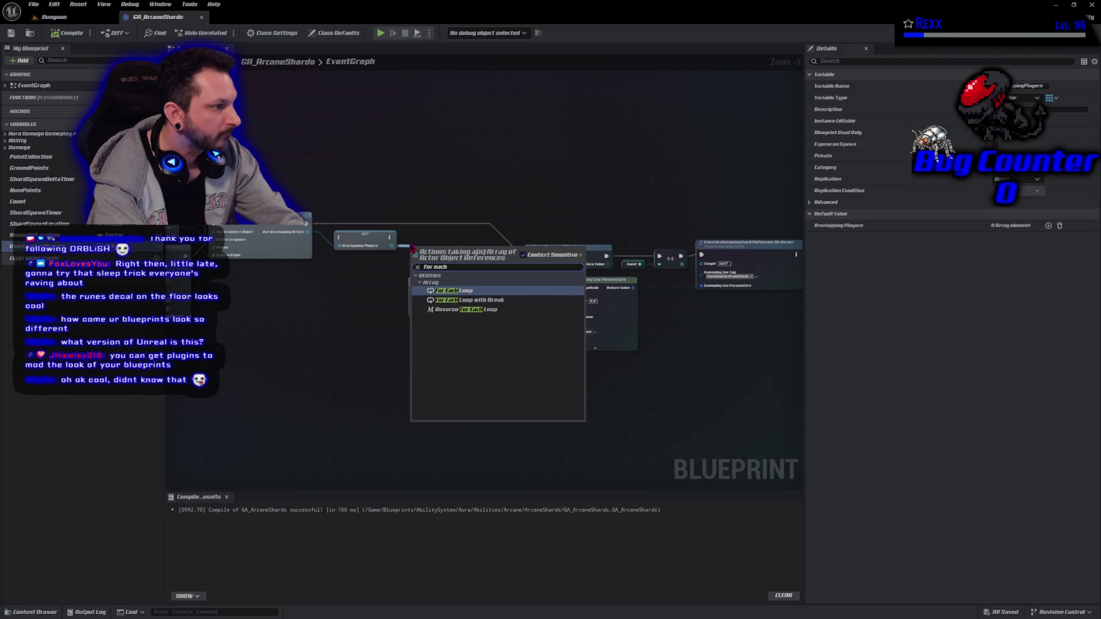
key("Return")
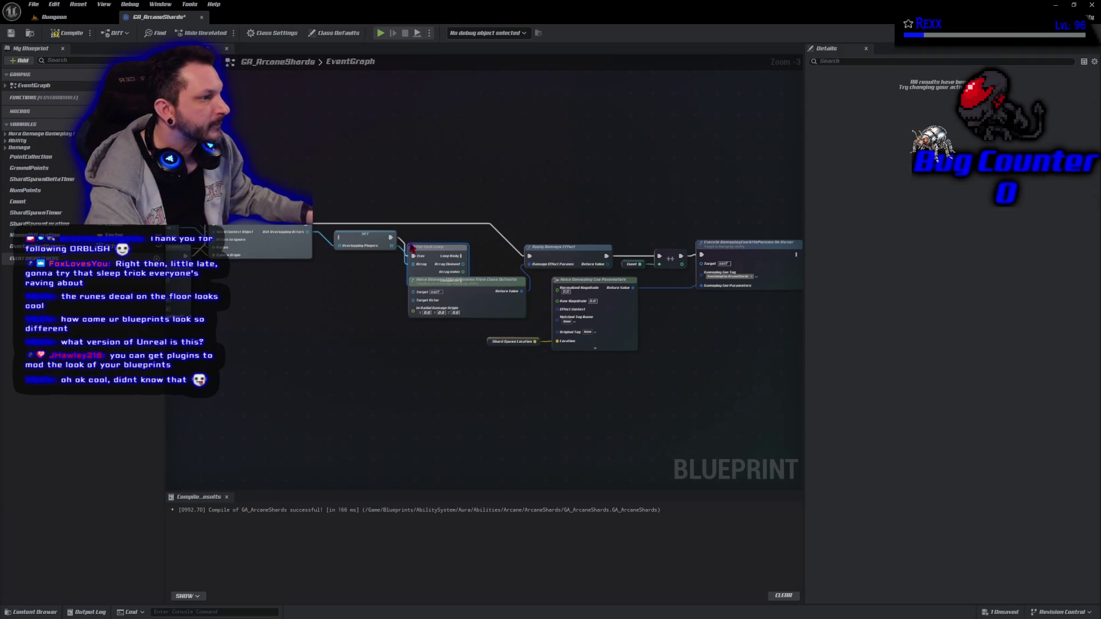
left_click_drag(433, 248, 437, 230)
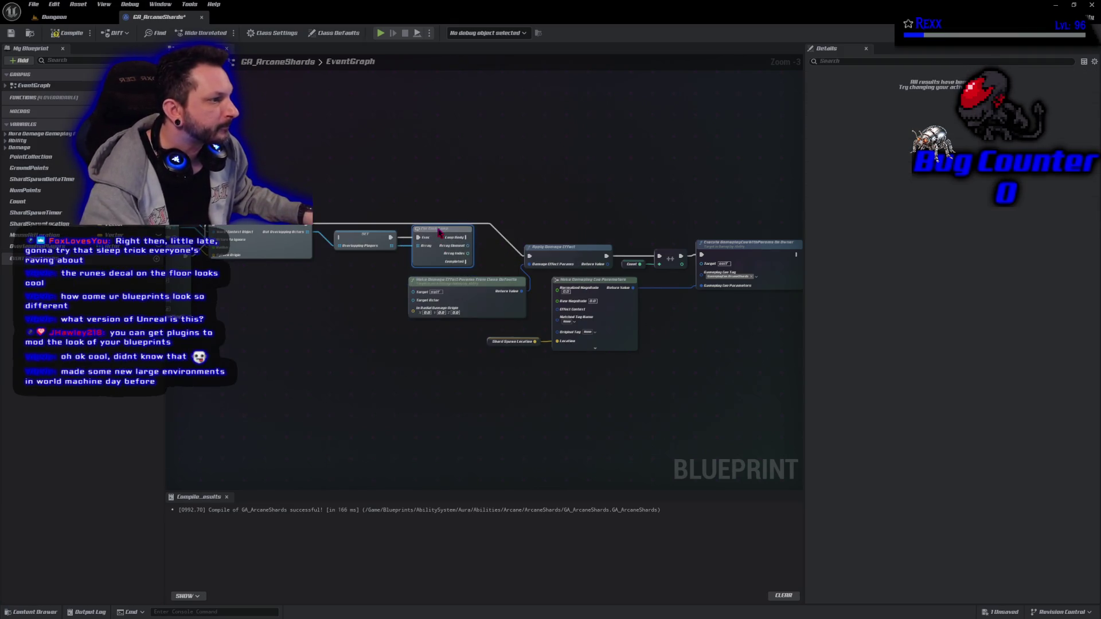
- Wire execution through SET, Loop Body into the damage chain, and Array Element into target actor
mouse_move(309, 225)
left_mouse_down()
mouse_move(335, 244)
mouse_move(357, 222)
left_mouse_up()
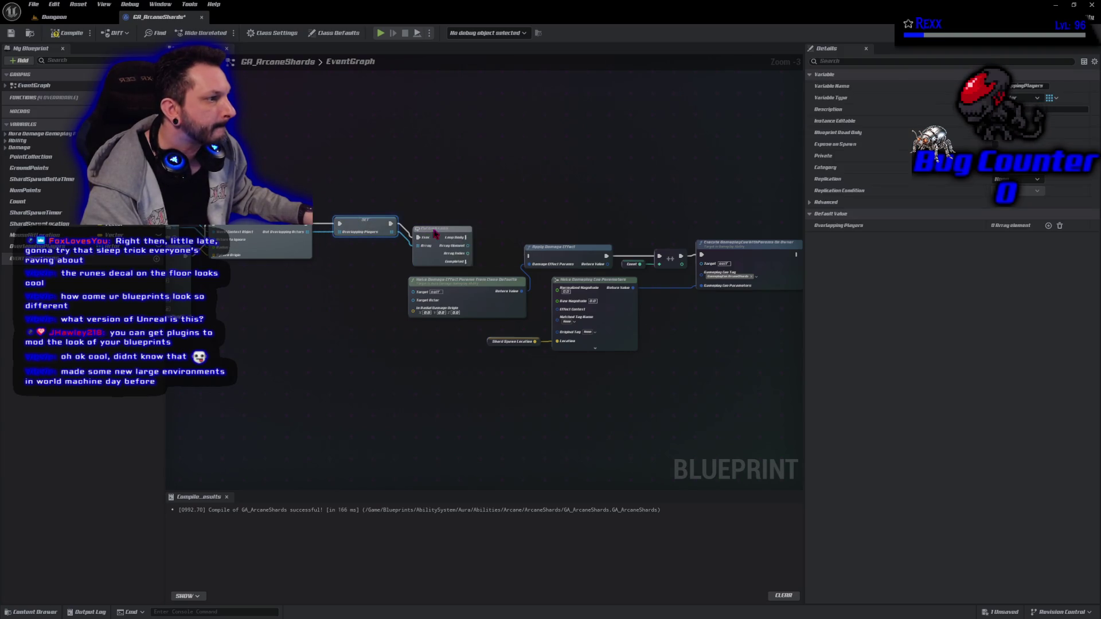
left_click_drag(432, 234, 432, 221)
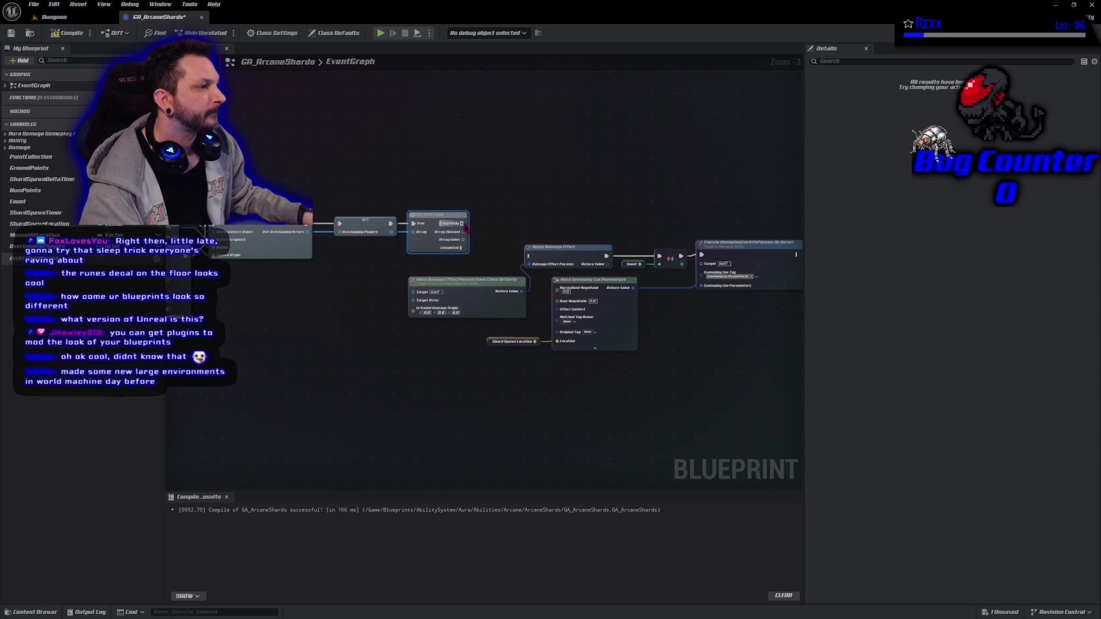
left_click_drag(461, 223, 529, 256)
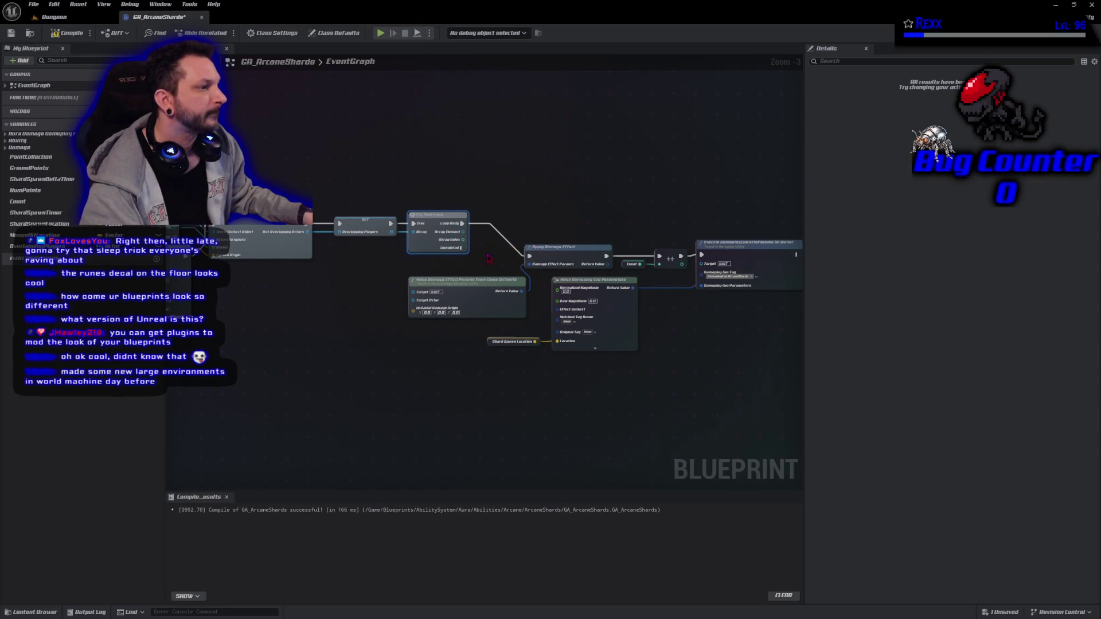
mouse_move(463, 231)
left_mouse_down()
mouse_move(498, 252)
mouse_move(422, 299)
mouse_move(393, 249)
mouse_move(259, 225)
left_mouse_up()
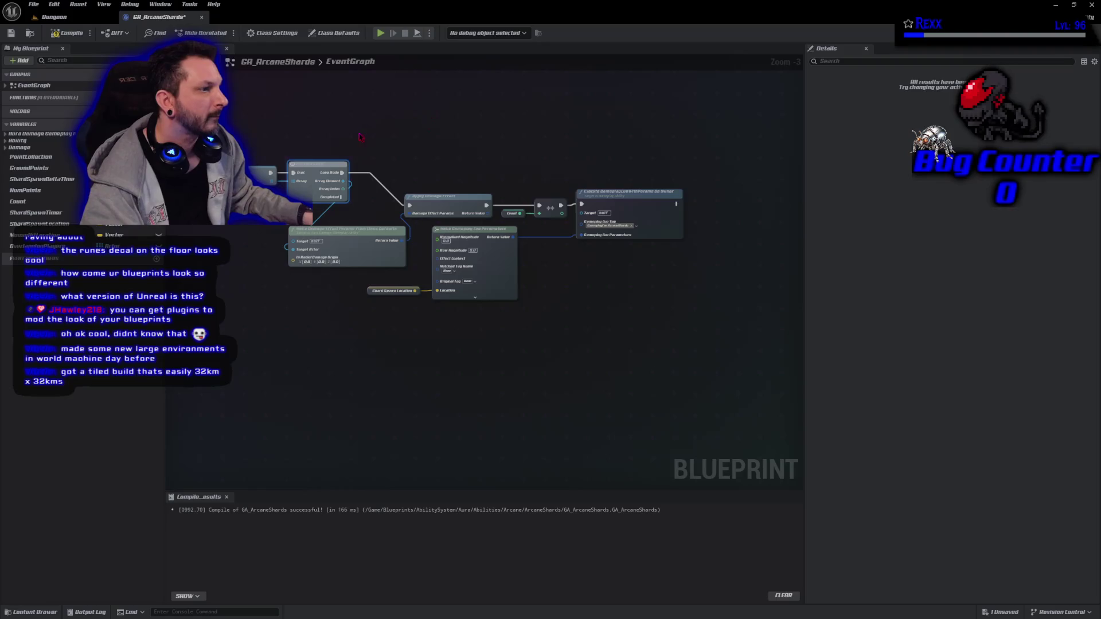
- Rearrange the damage and gameplay cue nodes, moving the cue group down and left
mouse_move(360, 136)
left_mouse_down()
mouse_move(520, 303)
mouse_move(619, 321)
left_mouse_up()
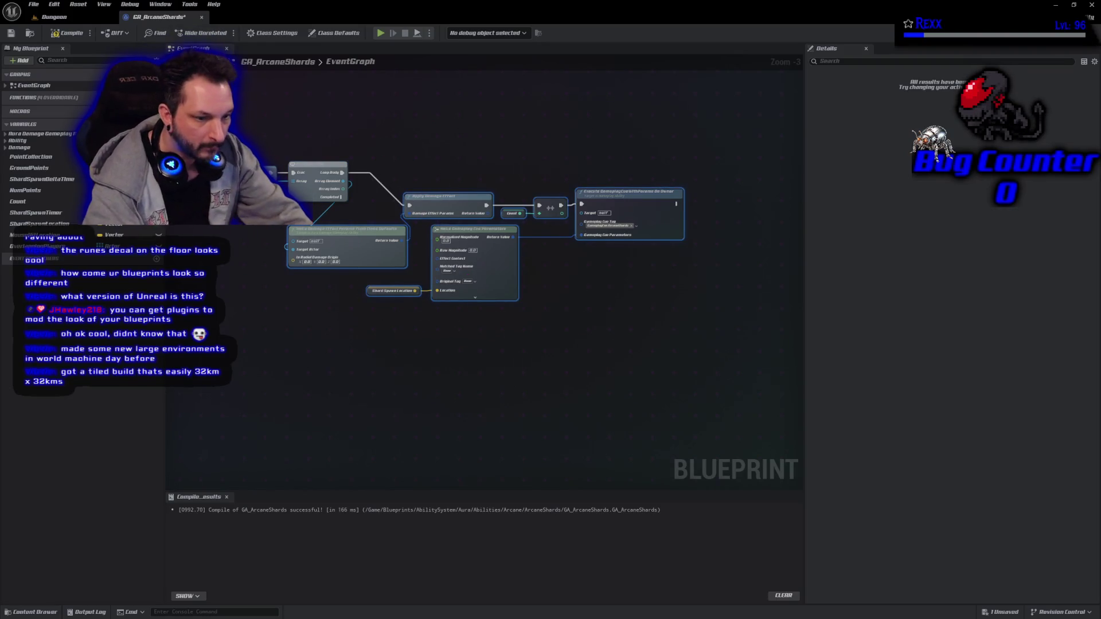
mouse_move(459, 252)
left_mouse_down()
mouse_move(533, 252)
mouse_move(533, 220)
left_mouse_up()
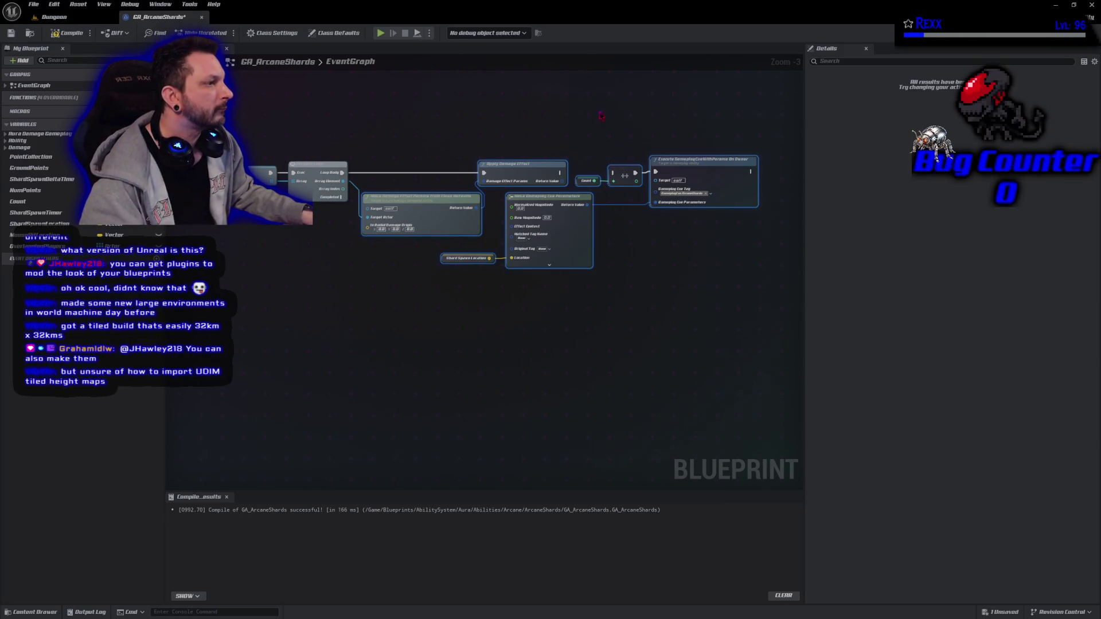
left_click_drag(595, 121, 691, 284)
mouse_move(736, 383)
left_mouse_down()
mouse_move(510, 225)
mouse_move(494, 164)
left_mouse_up()
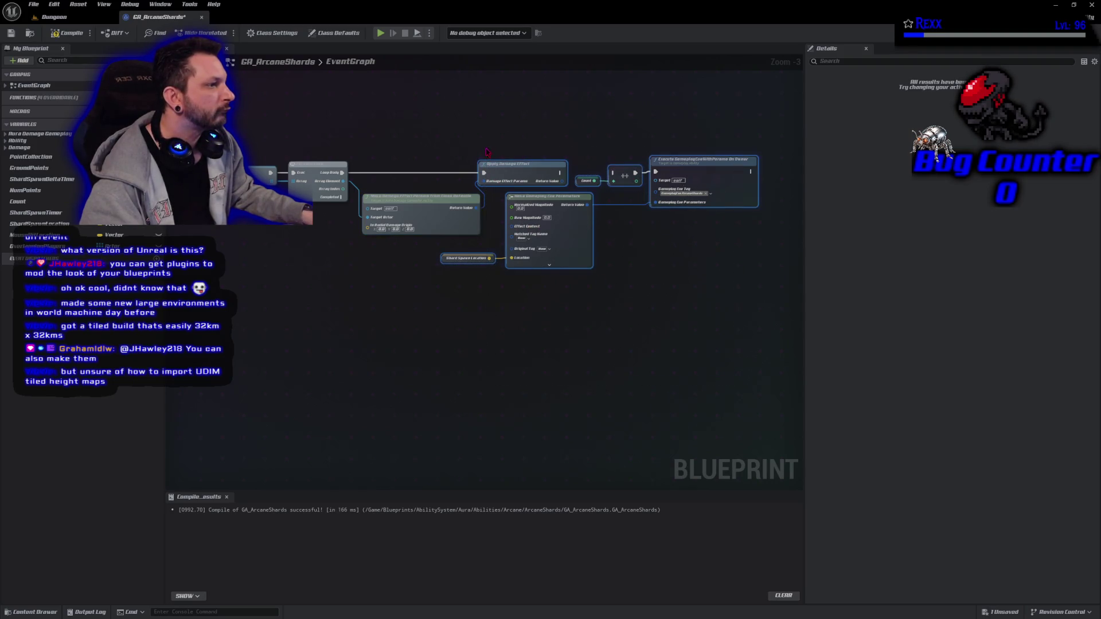
mouse_move(542, 199)
left_mouse_down()
mouse_move(455, 301)
mouse_move(380, 297)
left_mouse_up()
mouse_move(424, 197)
left_mouse_down()
mouse_move(576, 116)
mouse_move(505, 171)
mouse_move(589, 171)
left_mouse_up()
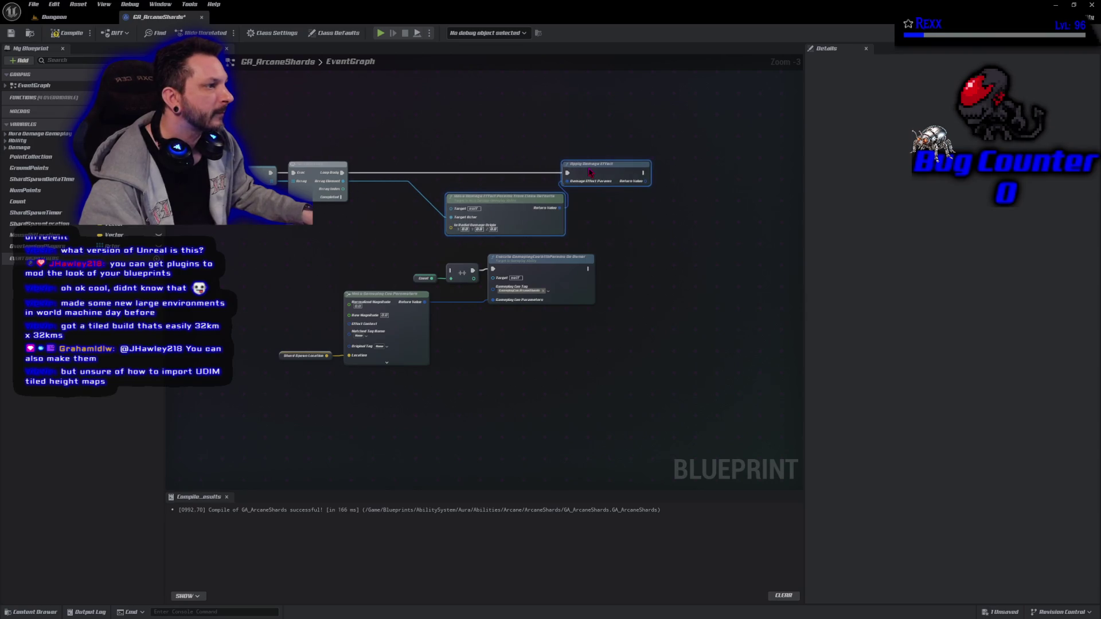
- Connect the loop's Completed output into the cue chain, shift the cues left, and compile
mouse_move(342, 197)
left_mouse_down()
mouse_move(383, 216)
mouse_move(373, 243)
mouse_move(451, 271)
left_mouse_up()
left_click_drag(610, 408, 277, 267)
left_click_drag(530, 263, 442, 263)
left_click(56, 34)
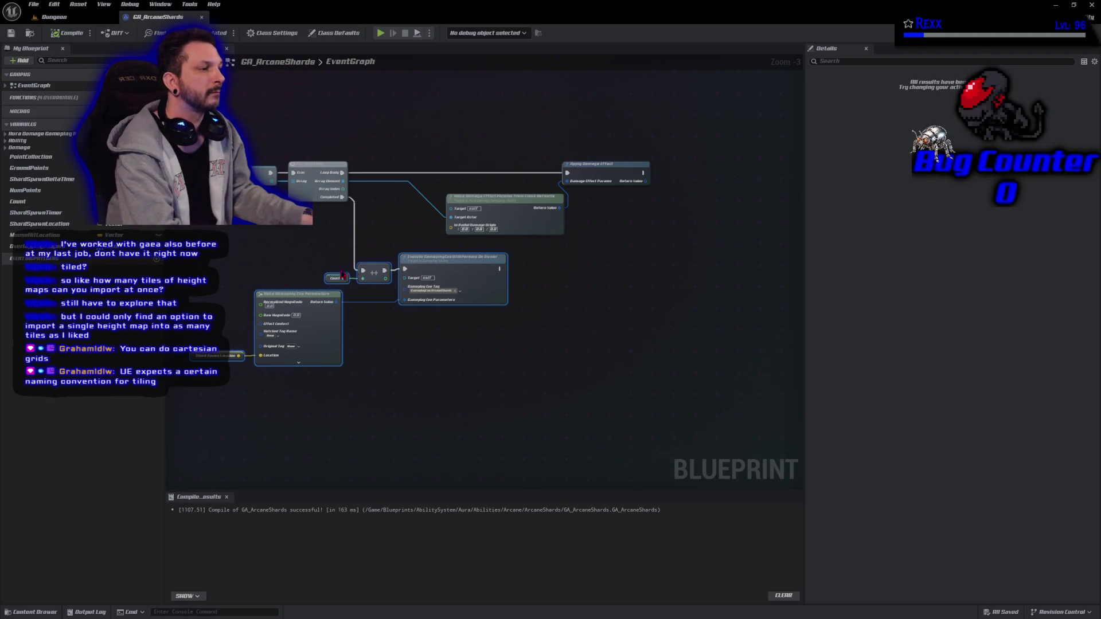
scroll(422, 240, "up", 2)
scroll(422, 241, "up", 1)
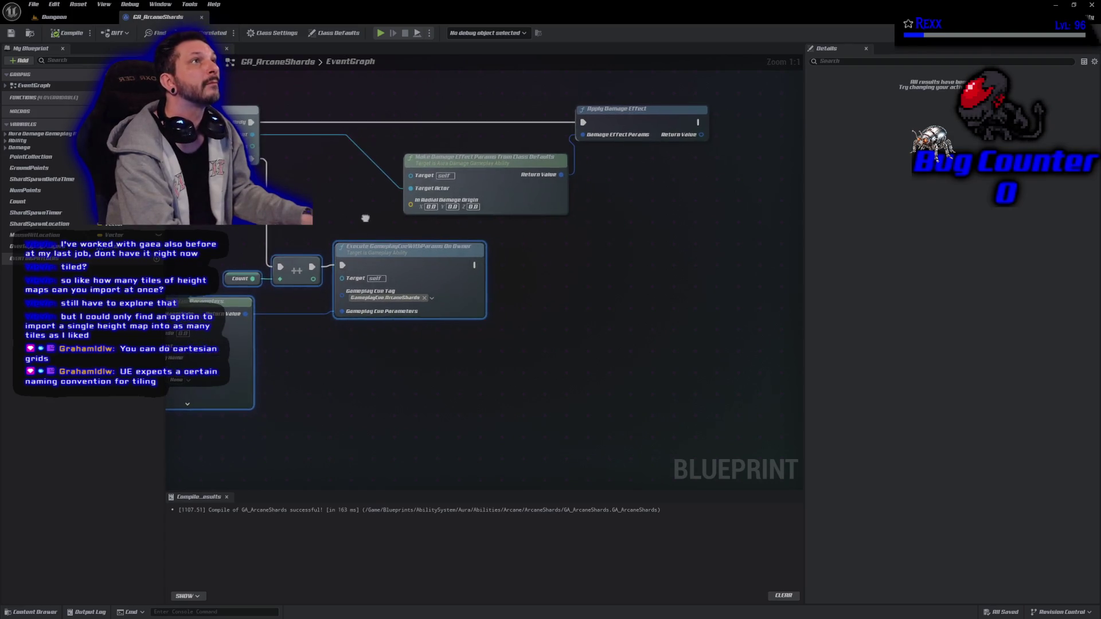
left_click_drag(366, 217, 444, 203)
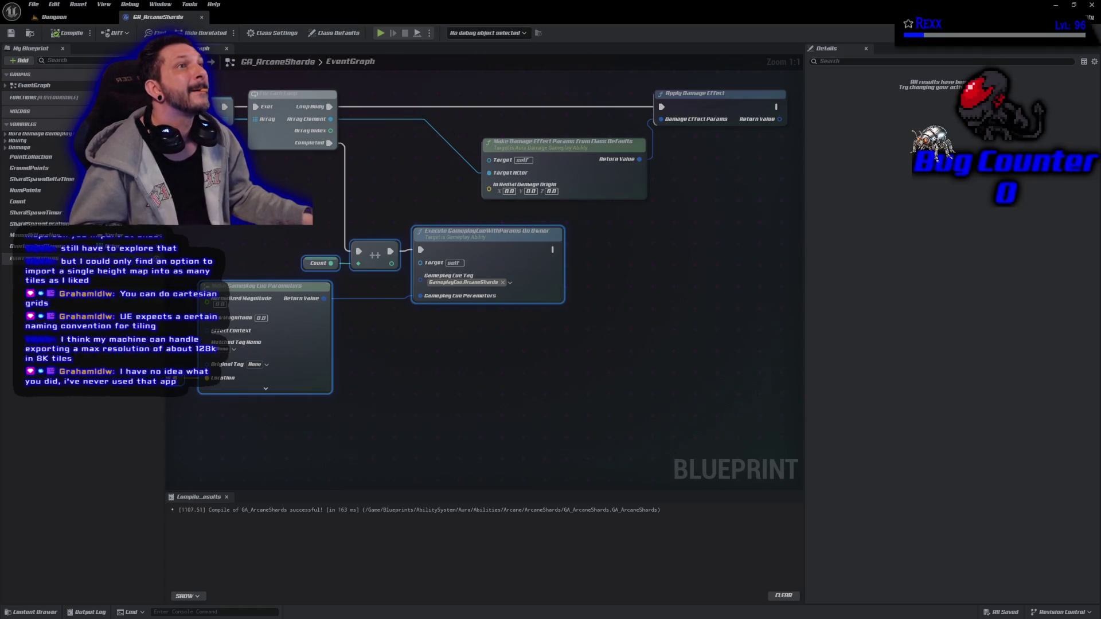
scroll(374, 251, "down", 2)
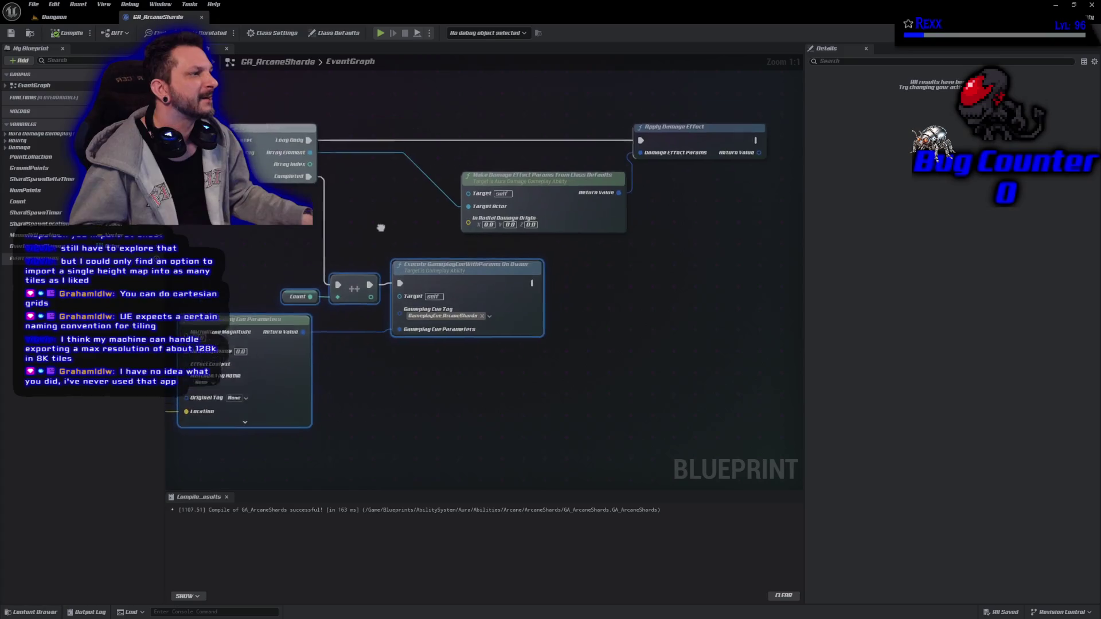
scroll(374, 251, "down", 1)
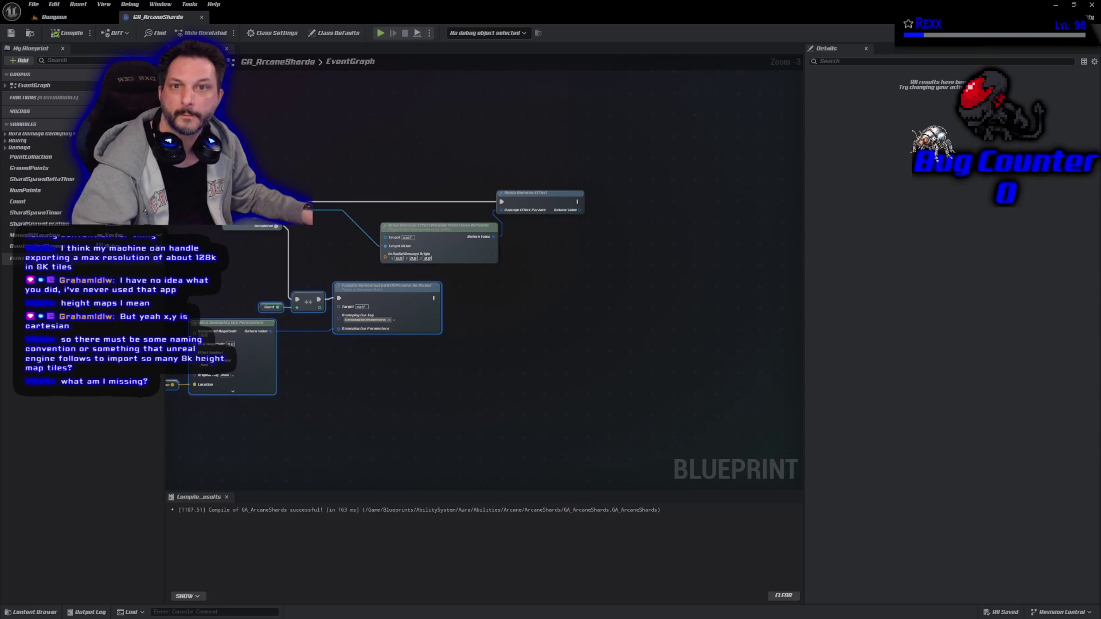
- Switch from the compiled GA_ArcaneShards graph to the World Machine window
key("alt+Tab")
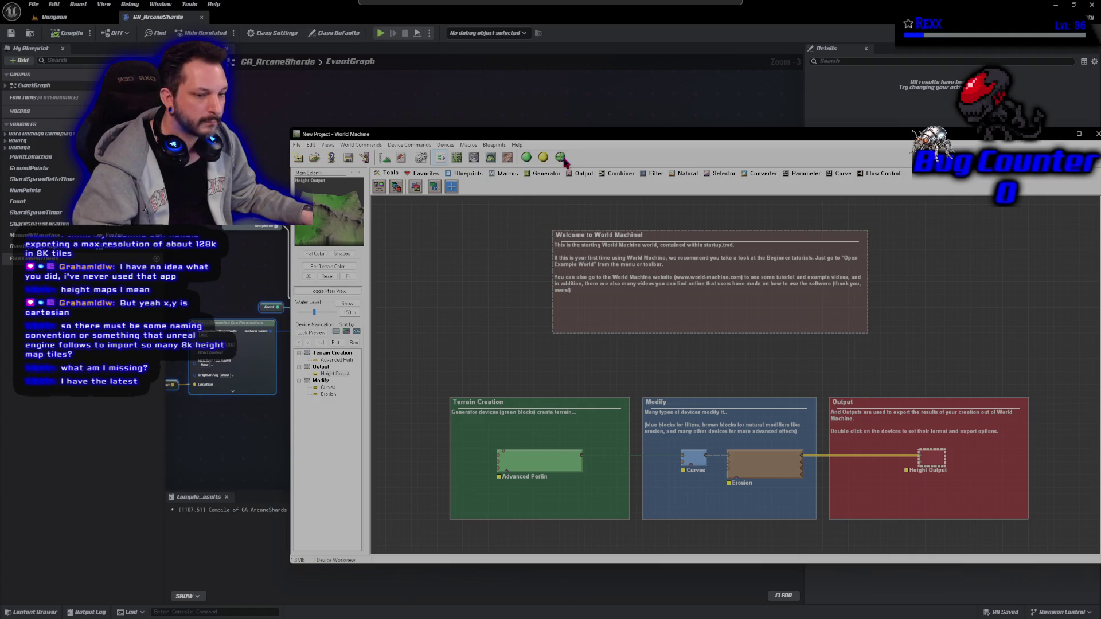
- Build the welcome project's terrain from Advanced Perlin through Height Output
left_click(562, 159)
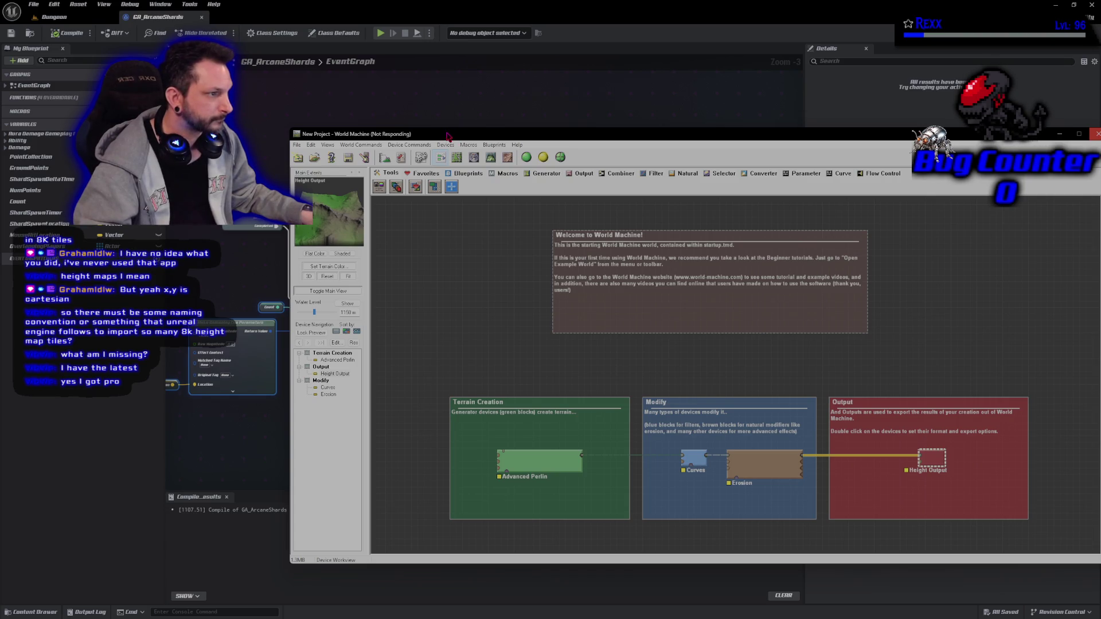
left_click_drag(448, 136, 375, 108)
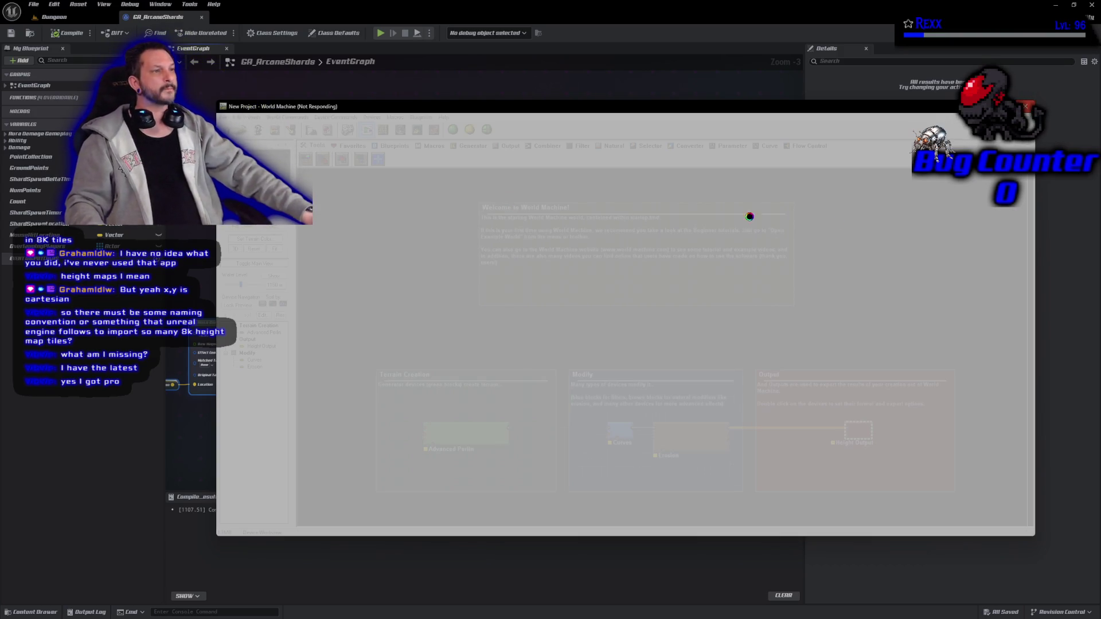
left_click_drag(878, 112, 837, 128)
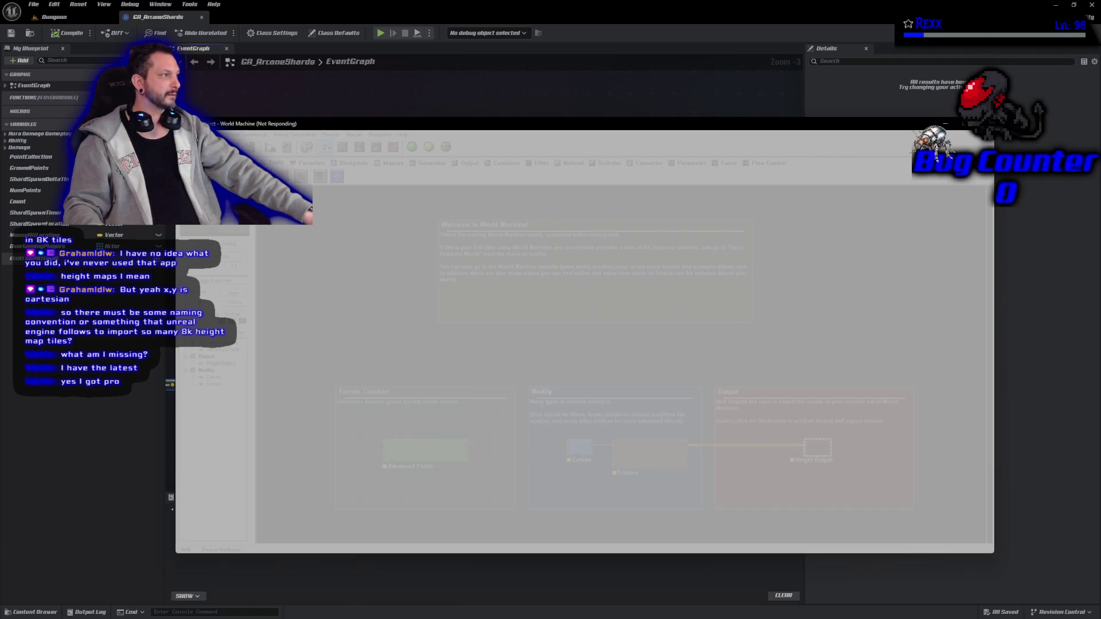
left_click(256, 355)
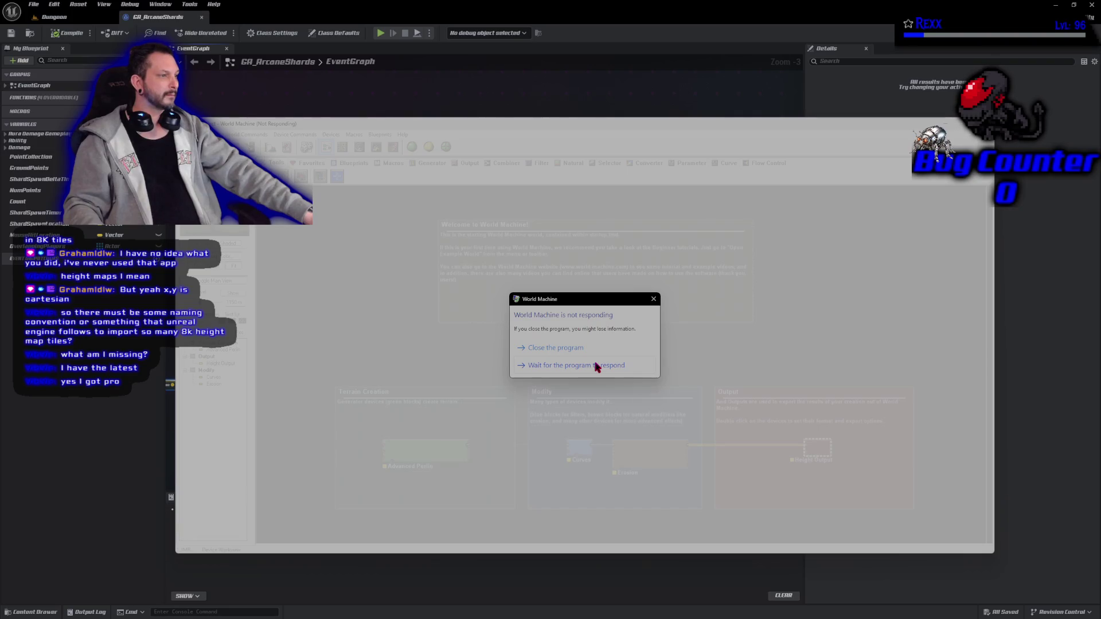
- Close the frozen World Machine program and cancel its error report
left_click(580, 347)
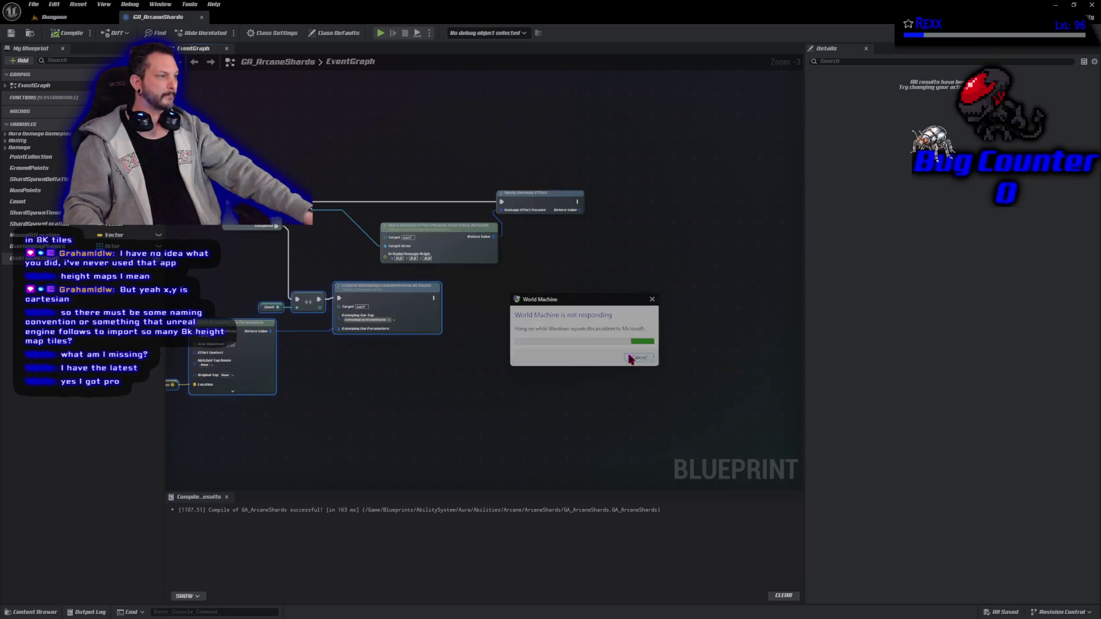
left_click(635, 358)
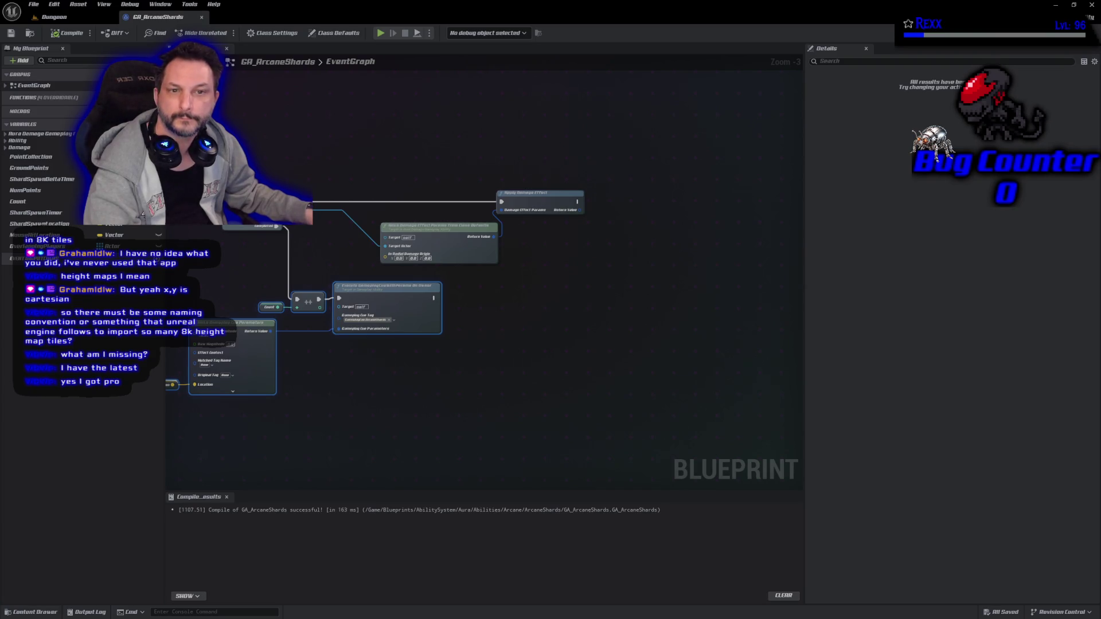
- Switch from the Unreal Blueprint editor to World Machine's new project window
key("alt+Tab")
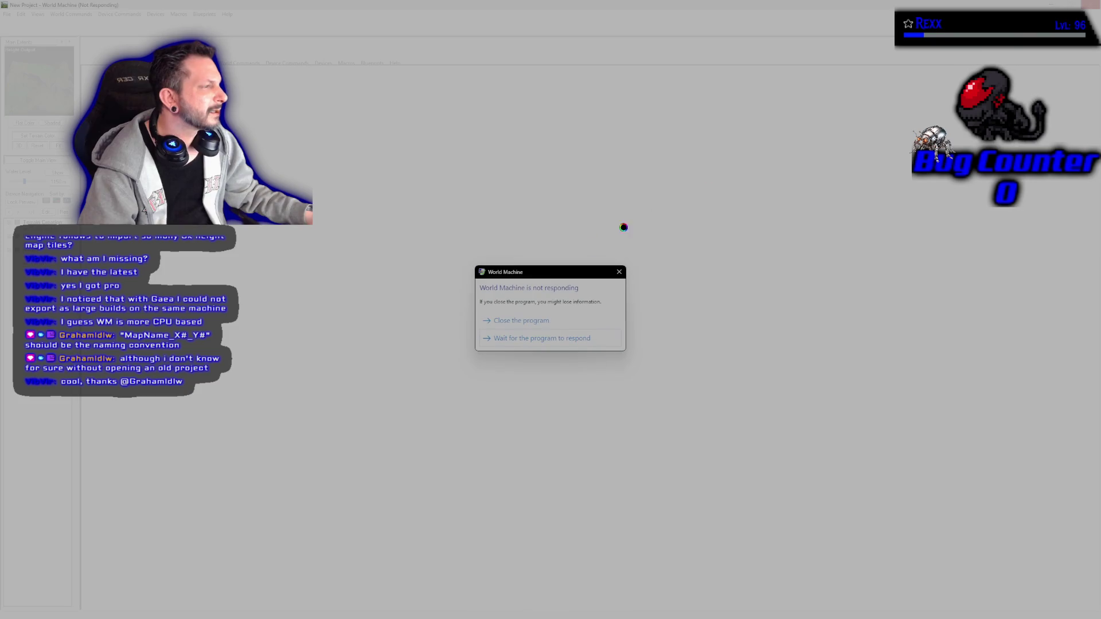
- Close the unresponsive World Machine, dismiss the crash report, and bring up the Export to Unreal Engine article
left_click(558, 319)
left_click(598, 333)
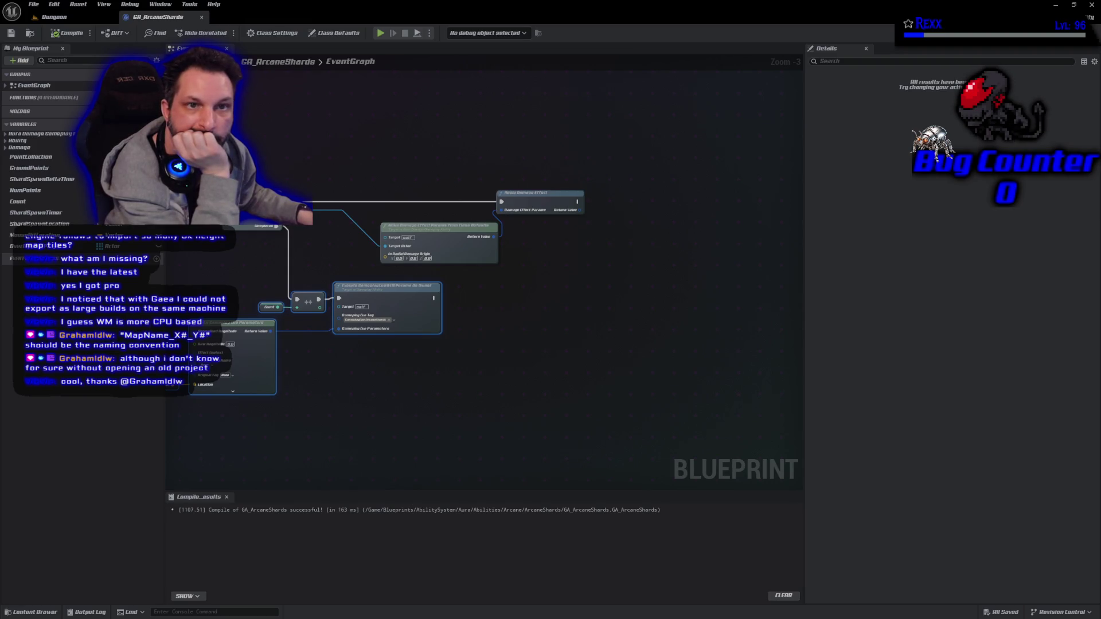
key("alt+Tab")
- Read the Export to Unreal Engine article full screen, returning to it after following a link
key("super+Up")
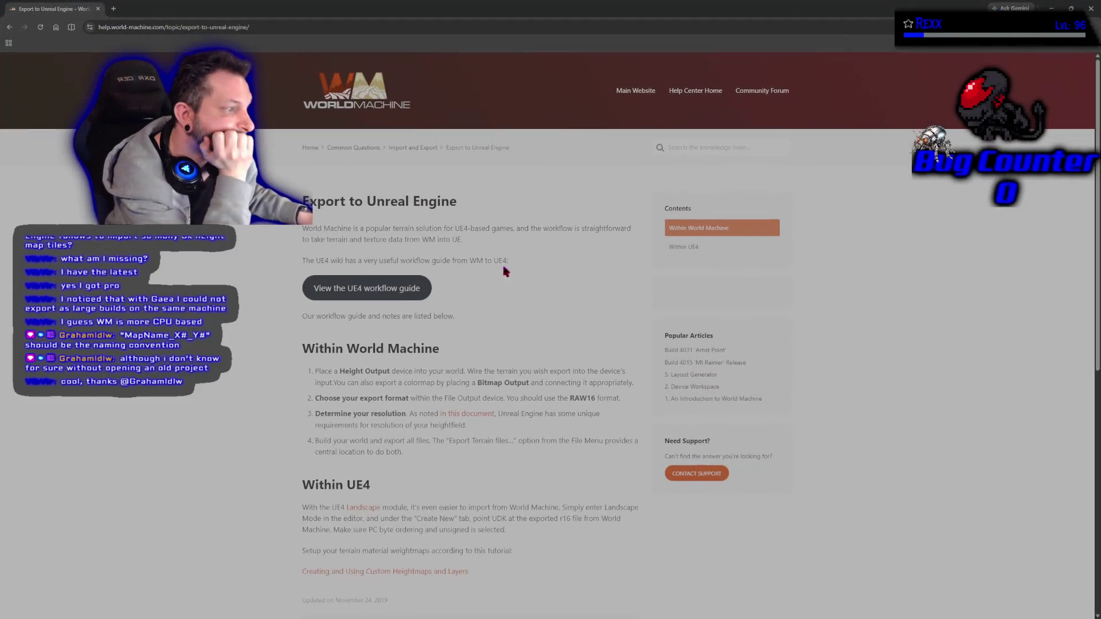
scroll(275, 342, "down", 2)
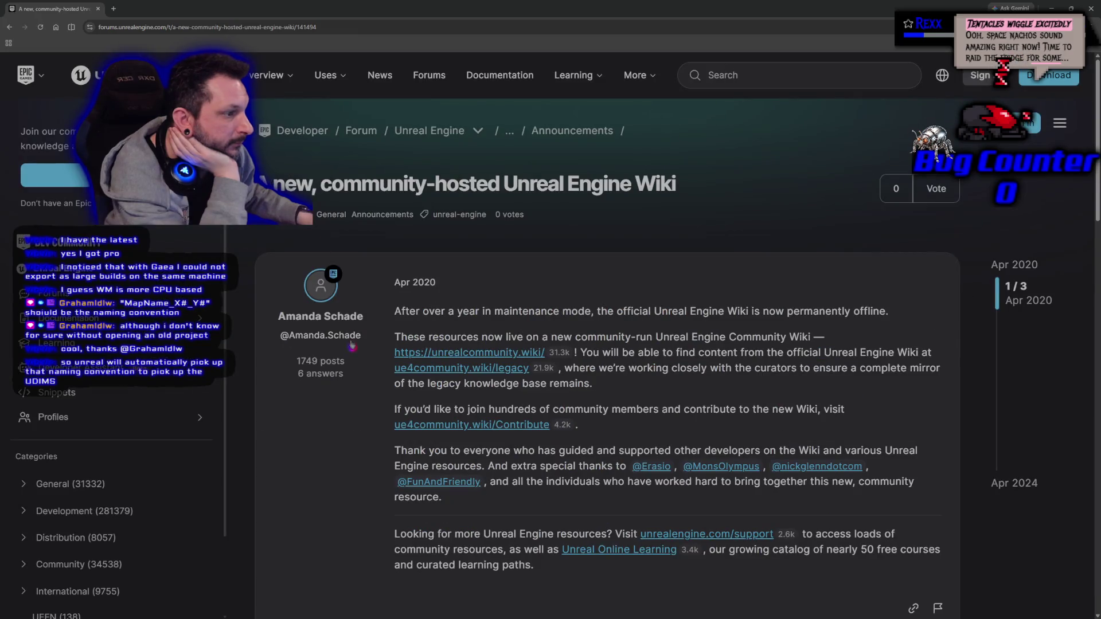
scroll(352, 346, "down", 15)
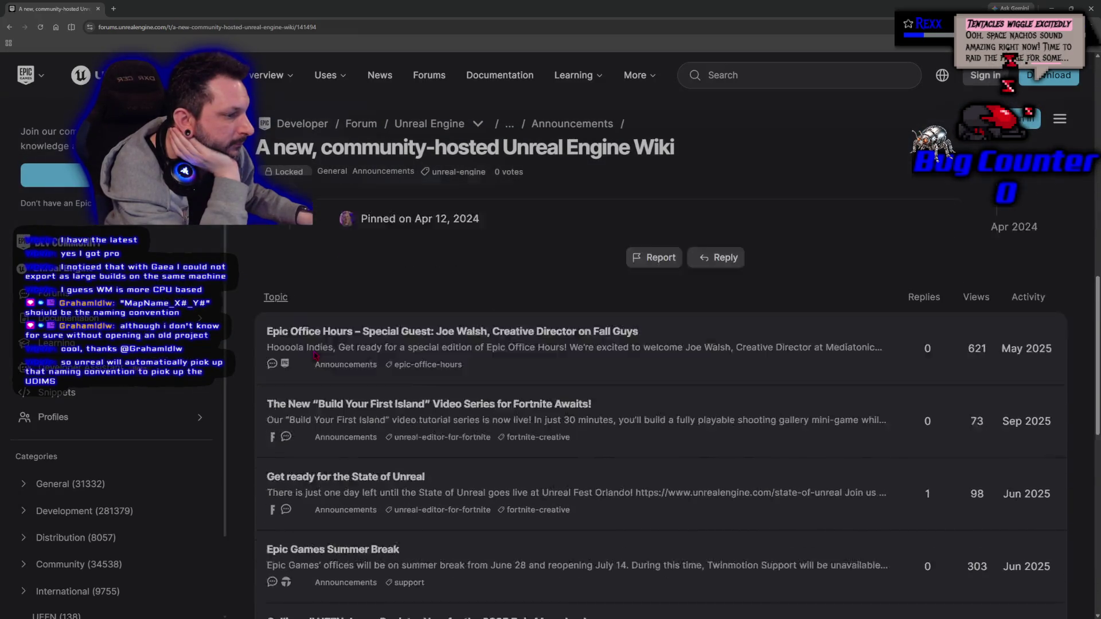
key("alt+Left")
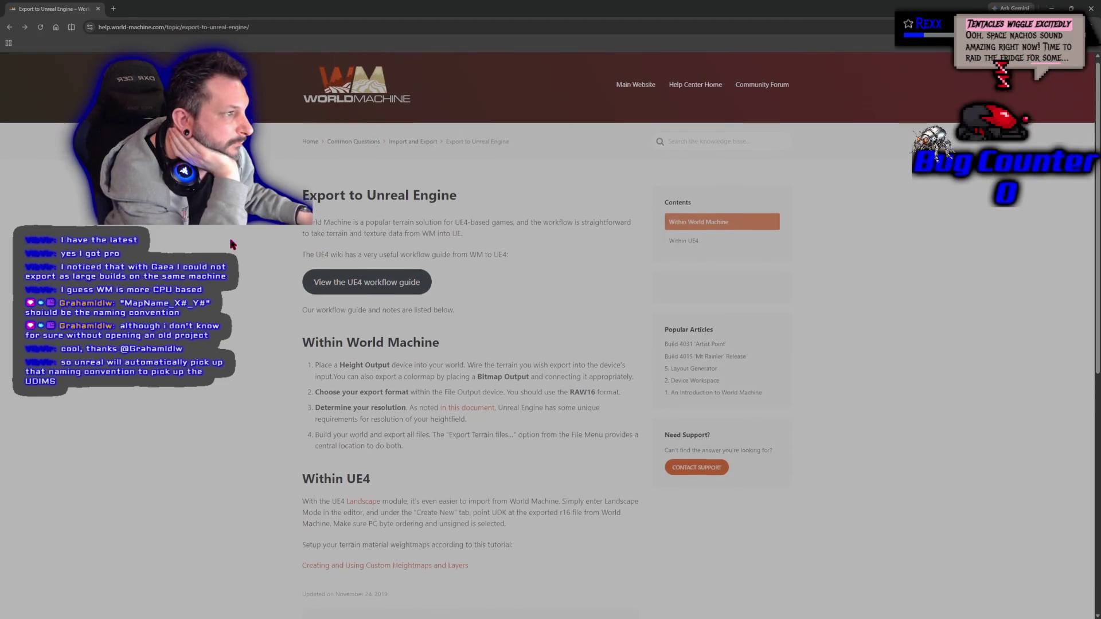
scroll(233, 245, "down", 2)
key("alt+Tab")
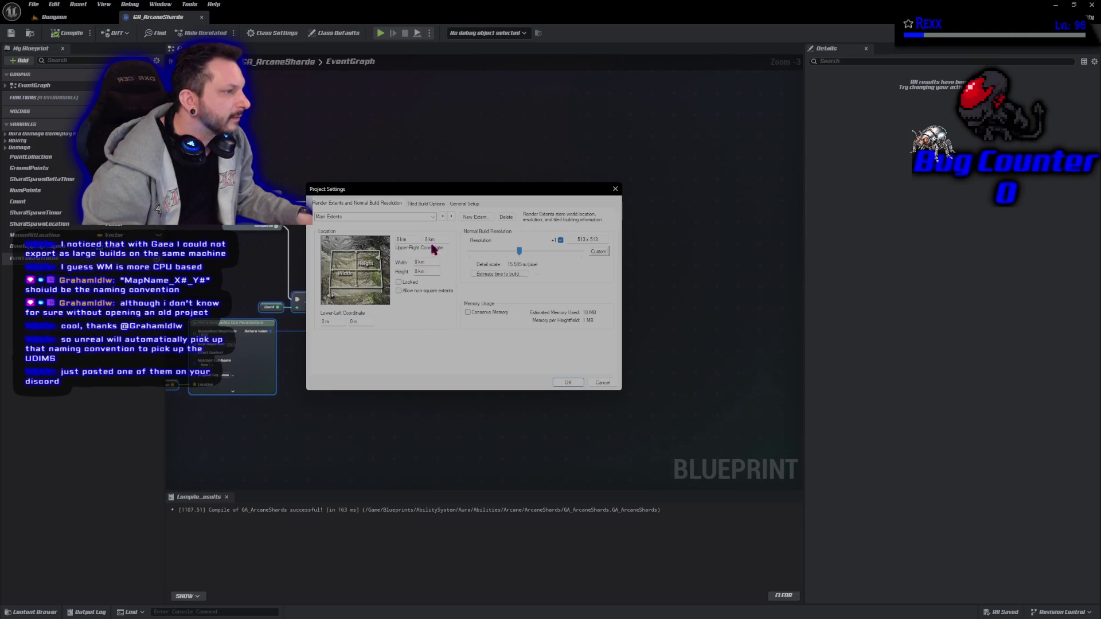
left_click(425, 205)
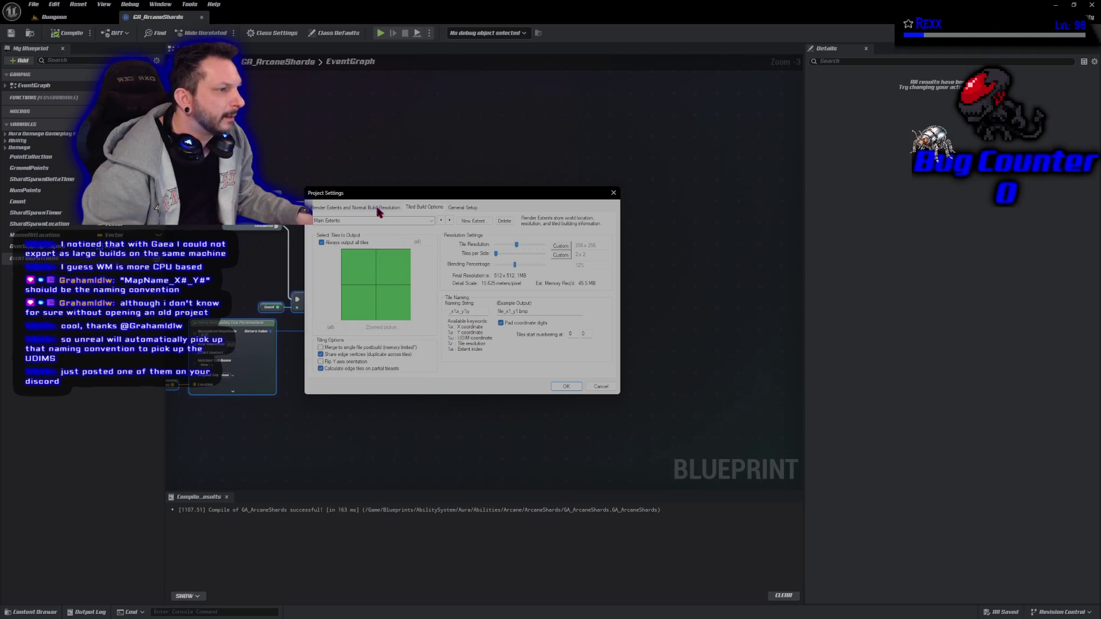
left_click(614, 193)
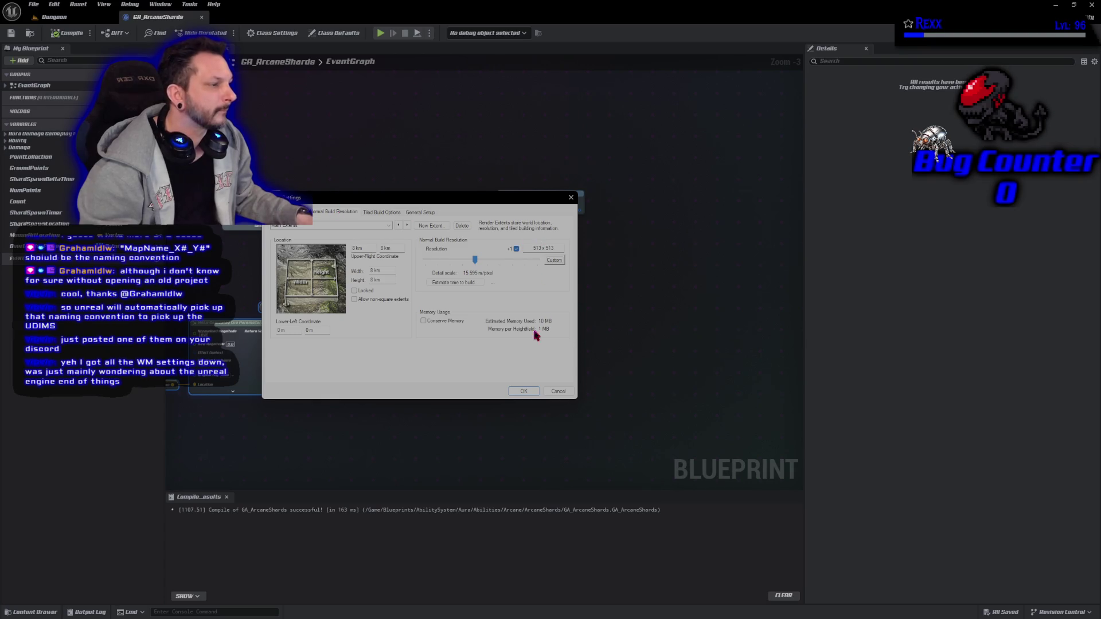
- Close Project Settings without changes, then view the Tiled Build Options with 2 x 2 tiles
left_click(557, 391)
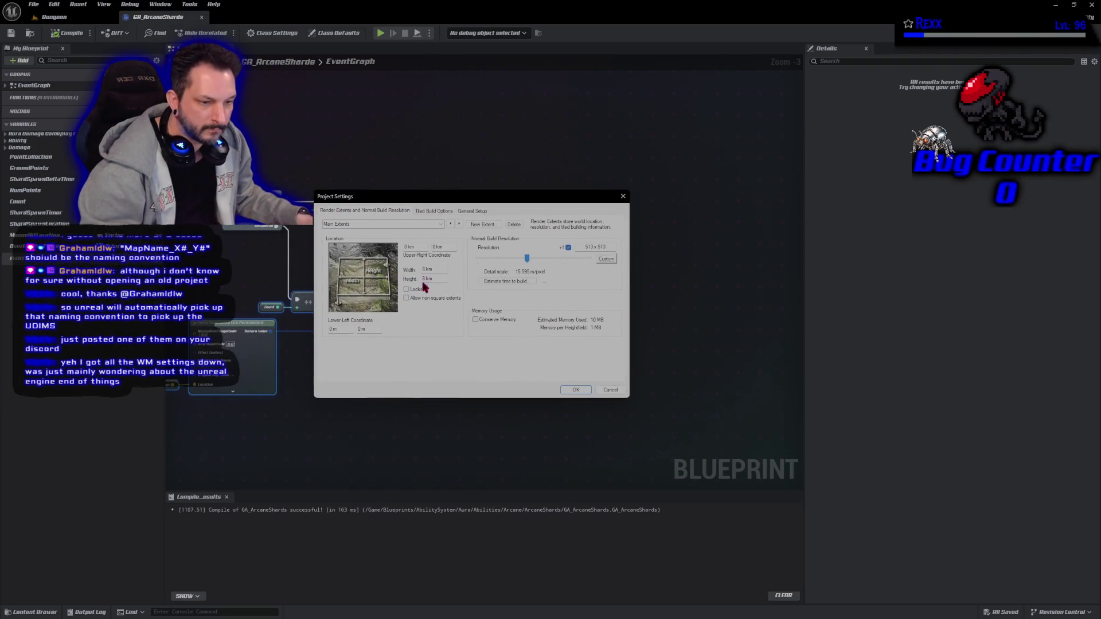
left_click(438, 212)
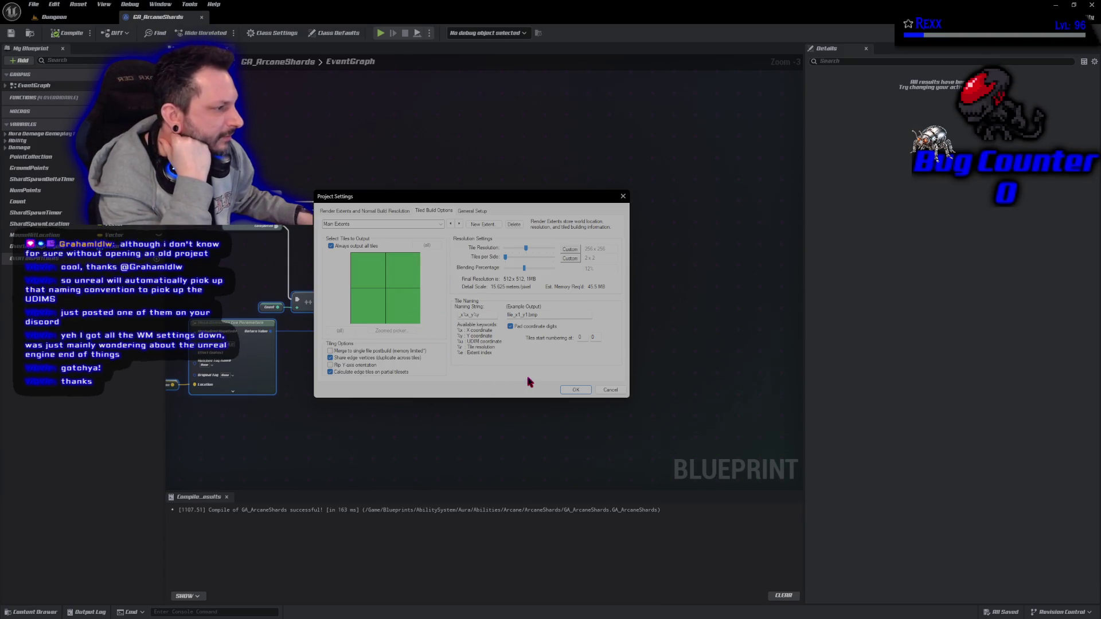
left_click(623, 196)
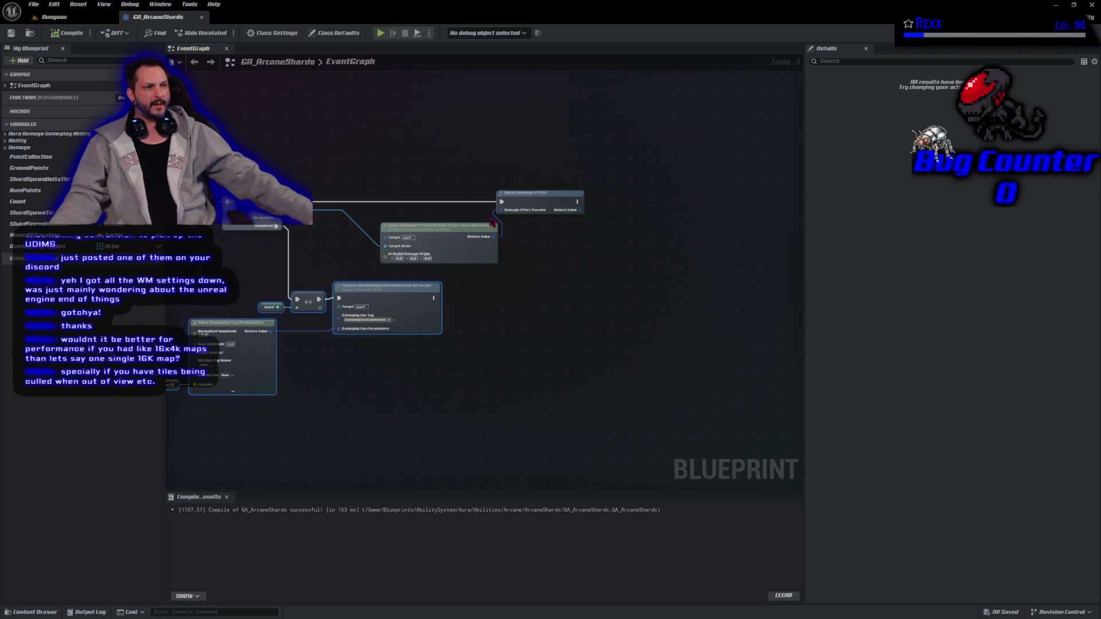
left_click_drag(445, 225, 402, 216)
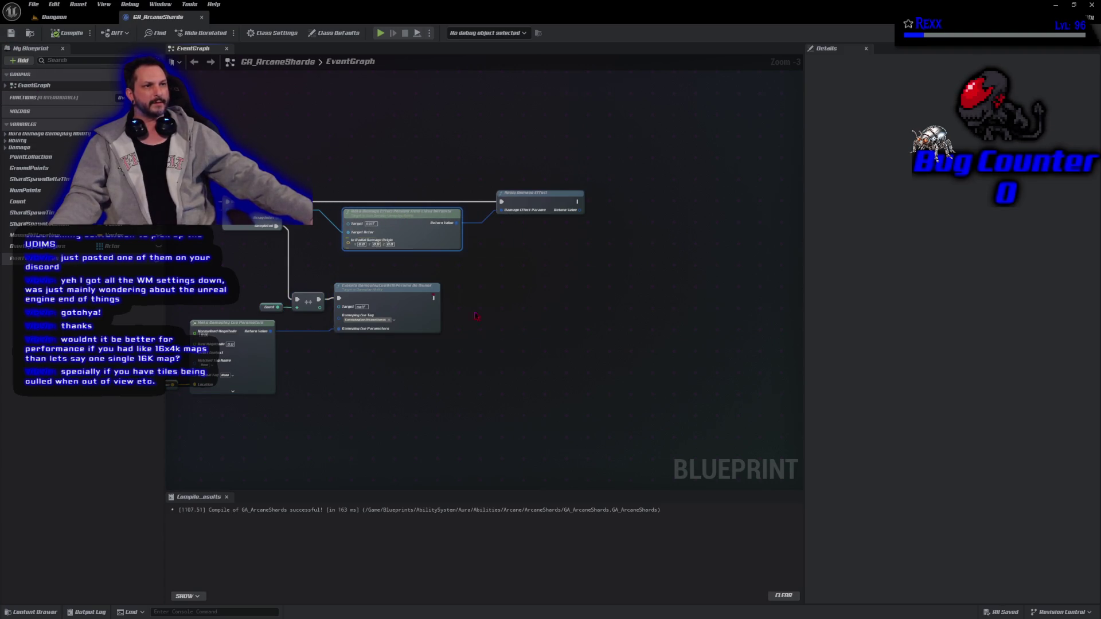
left_click(547, 367)
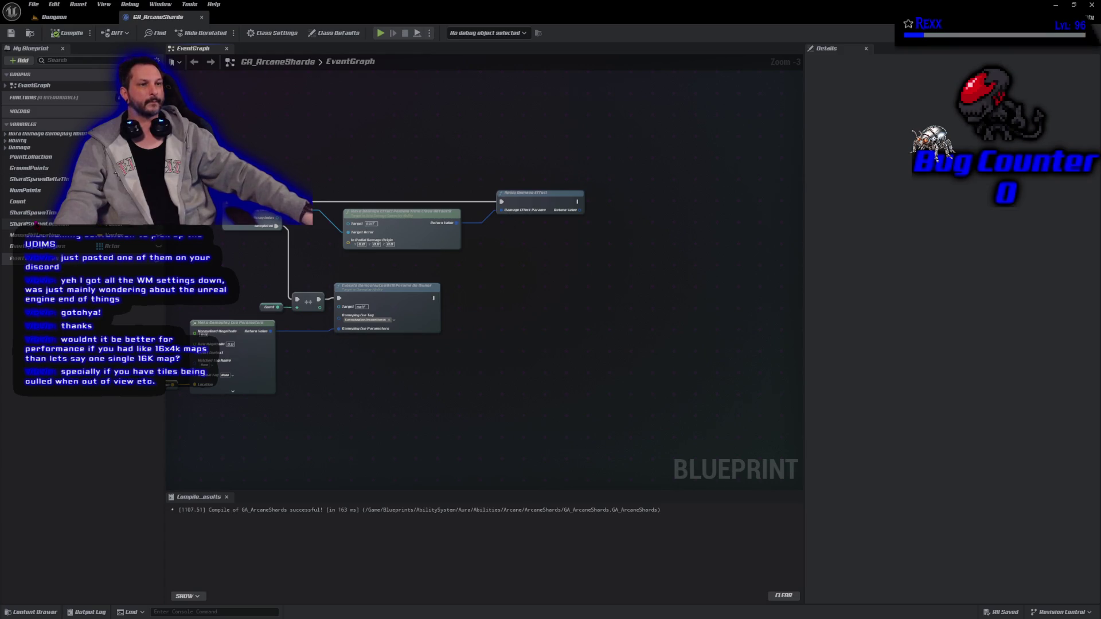
- Feed ShardSpawnLocation into Radial Damage Origin, compile and save GA_ArcaneShards, then launch a play test
left_click(35, 224)
mouse_move(36, 224)
left_mouse_down()
mouse_move(338, 261)
mouse_move(349, 240)
left_mouse_up()
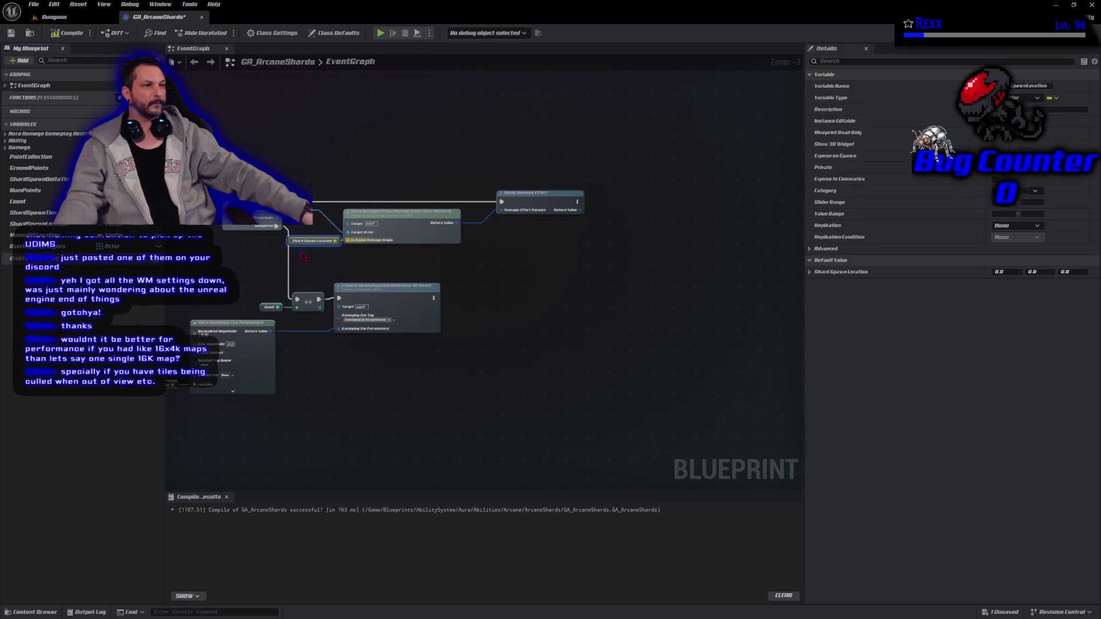
left_click(67, 33)
left_click(13, 34)
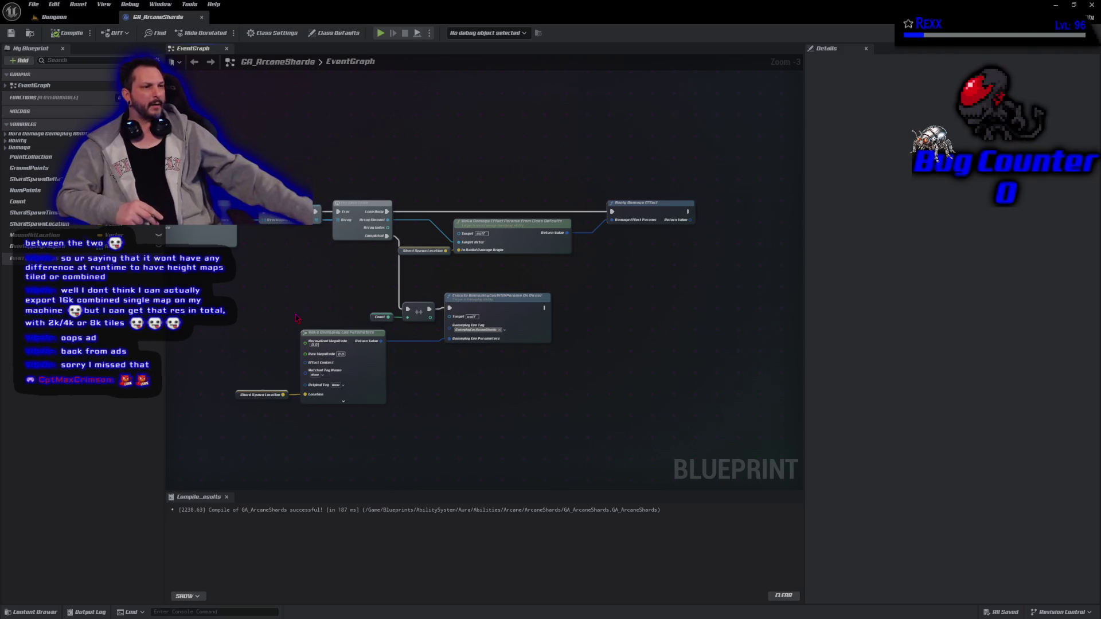
left_click_drag(296, 318, 352, 318)
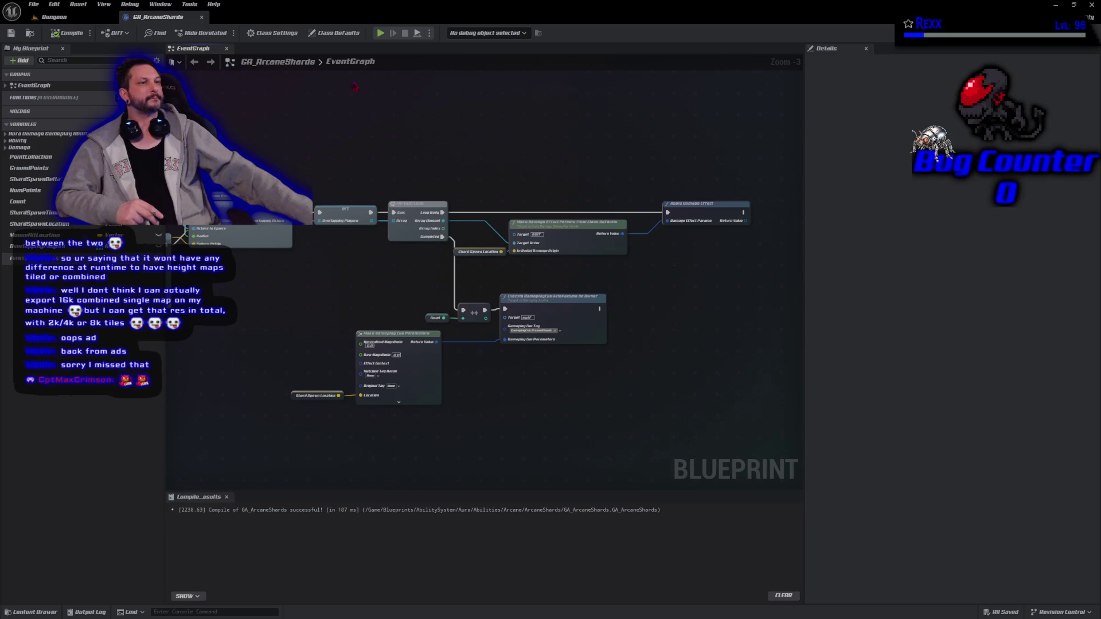
left_click(381, 35)
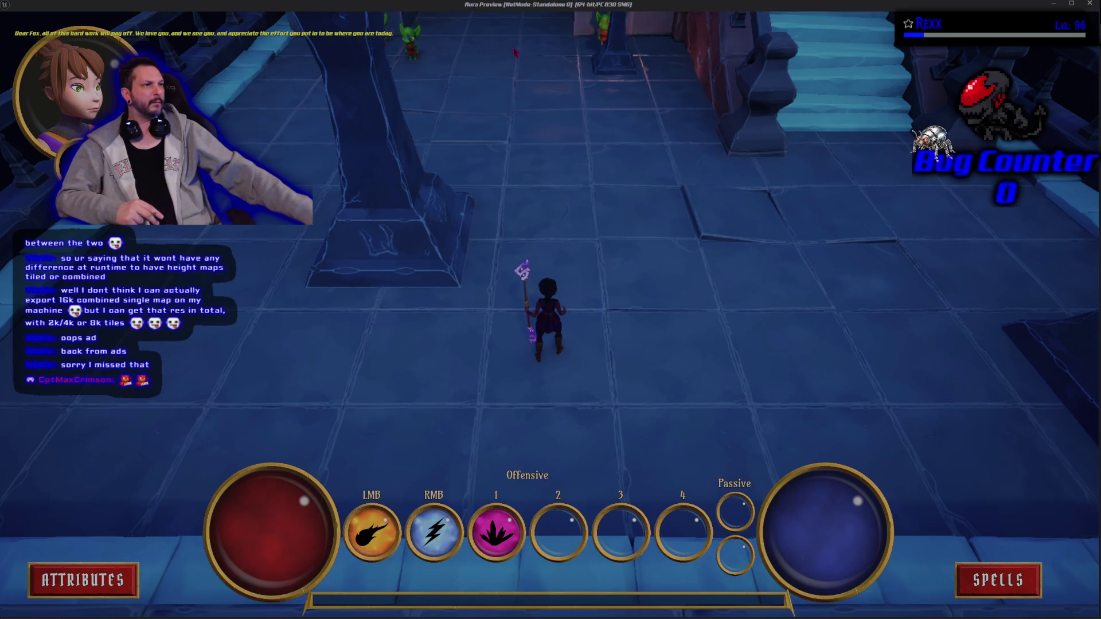
- Walk up the corridor and attack the goblins with fireballs and lightning beams
left_click(591, 192)
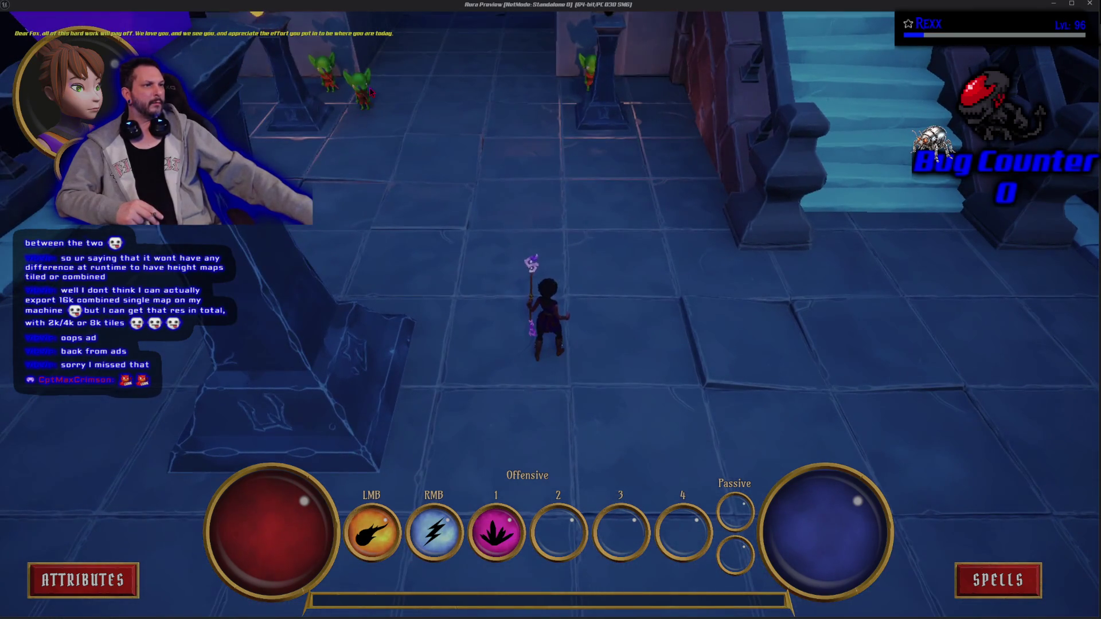
left_click(362, 90)
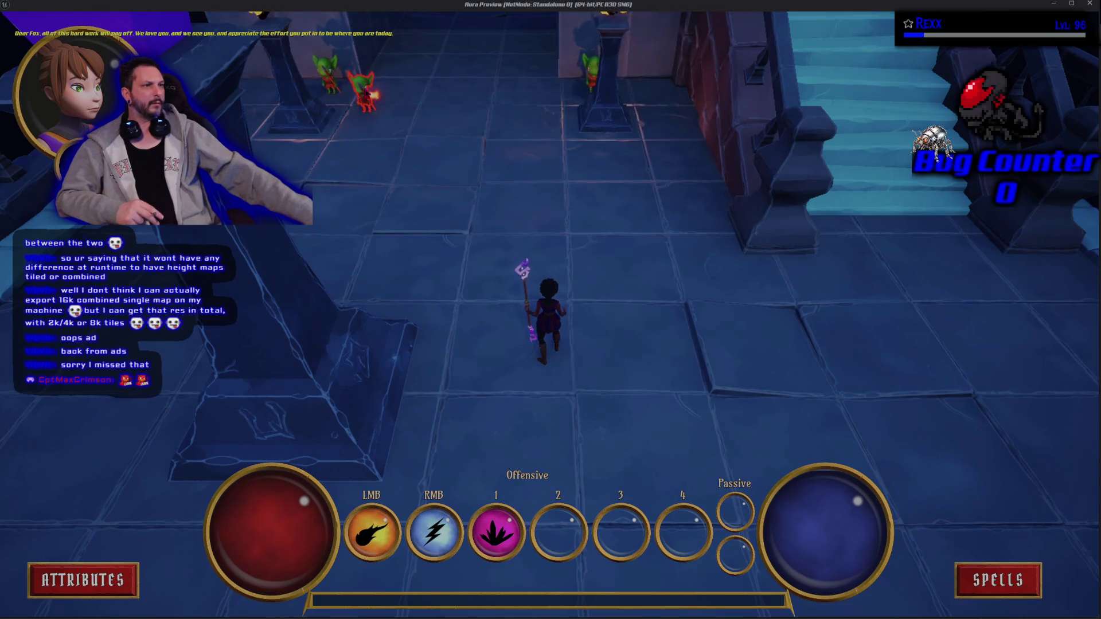
right_click(362, 87)
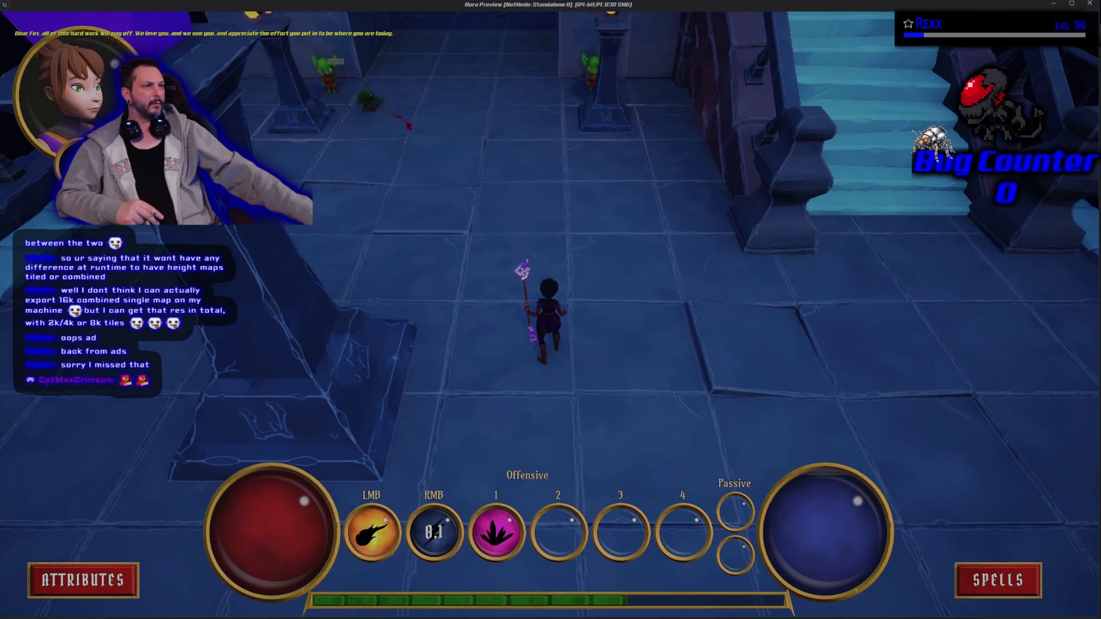
left_click(341, 79)
right_click(338, 80)
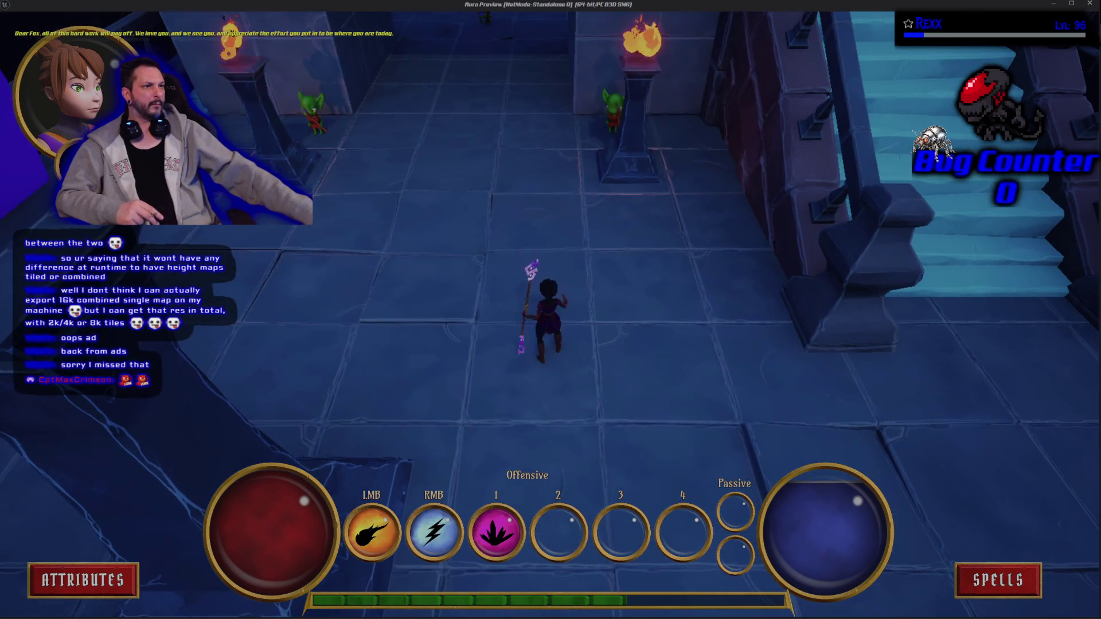
right_click(321, 109)
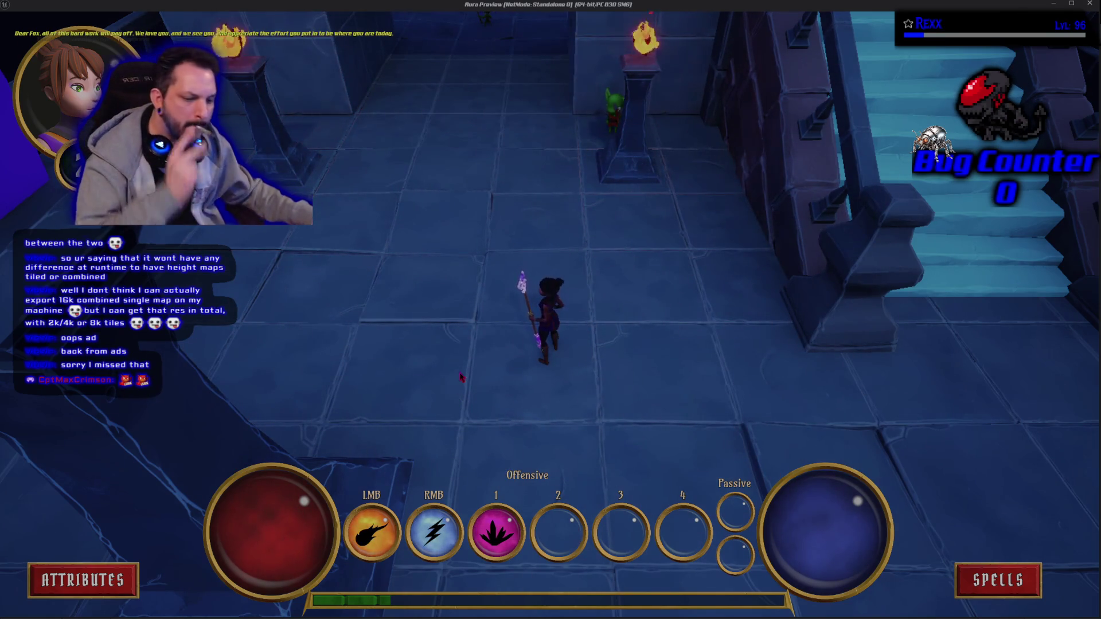
- Cast Arcane Shards twice at the floor spot, then end the play session
key("1")
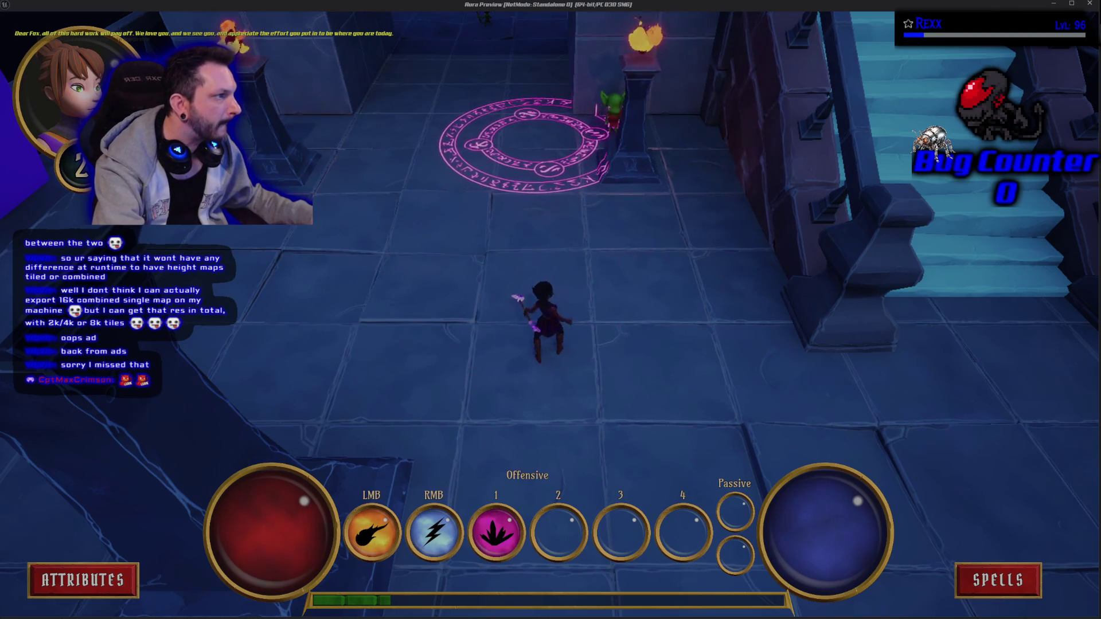
left_click(533, 146)
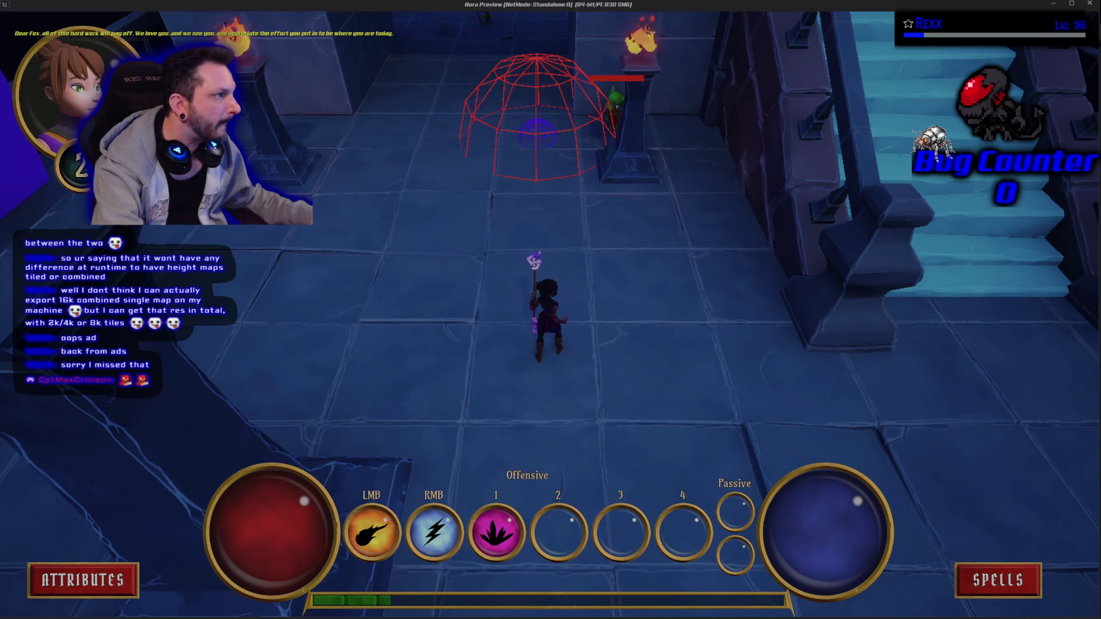
key("1")
left_click(534, 140)
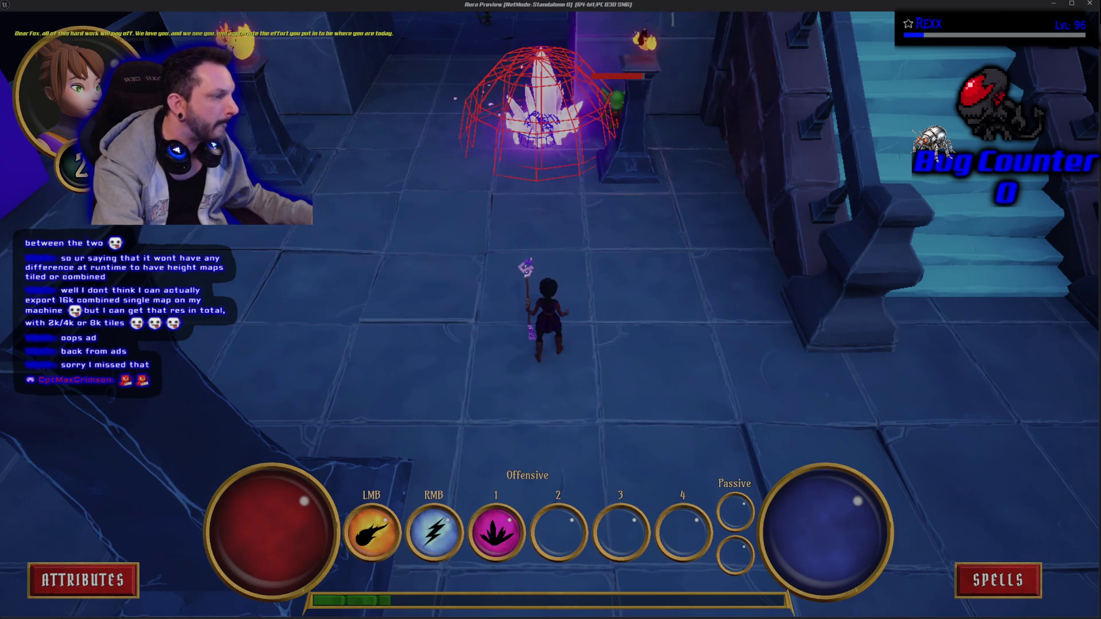
key("Escape")
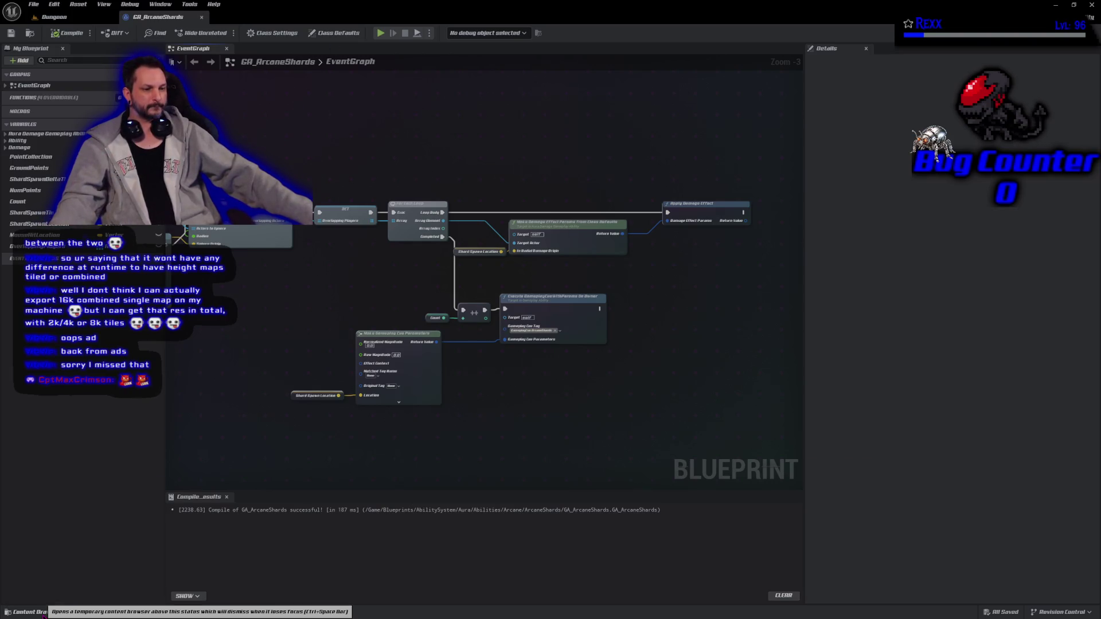
- Open GA_Electrocute from the Abilities > Lightning folder in the Content Drawer and compile it
left_click(32, 612)
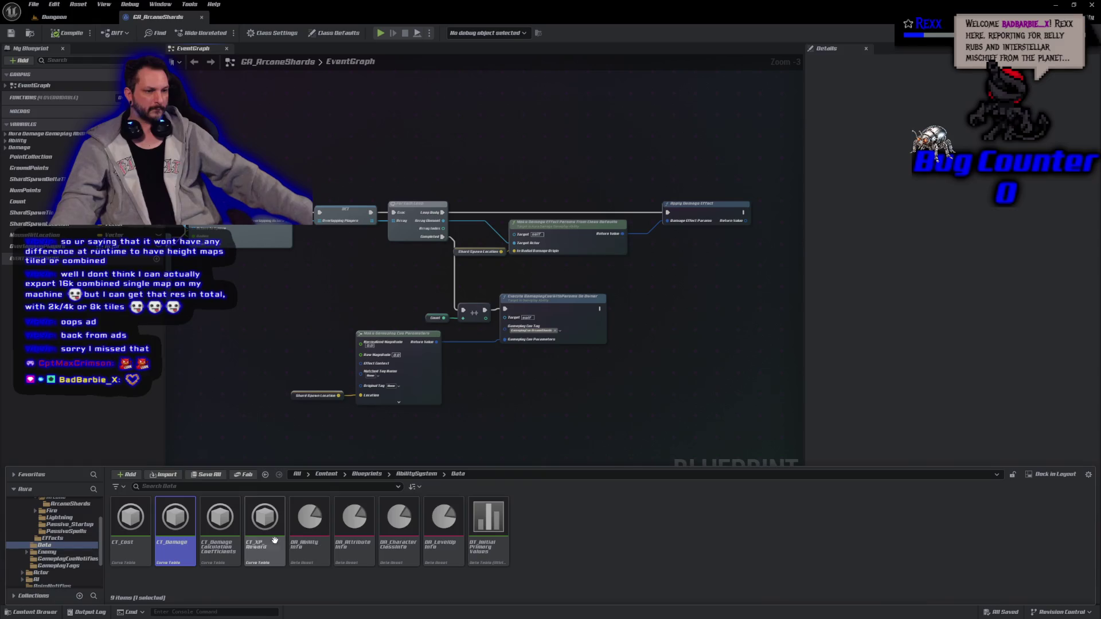
key("alt+Left")
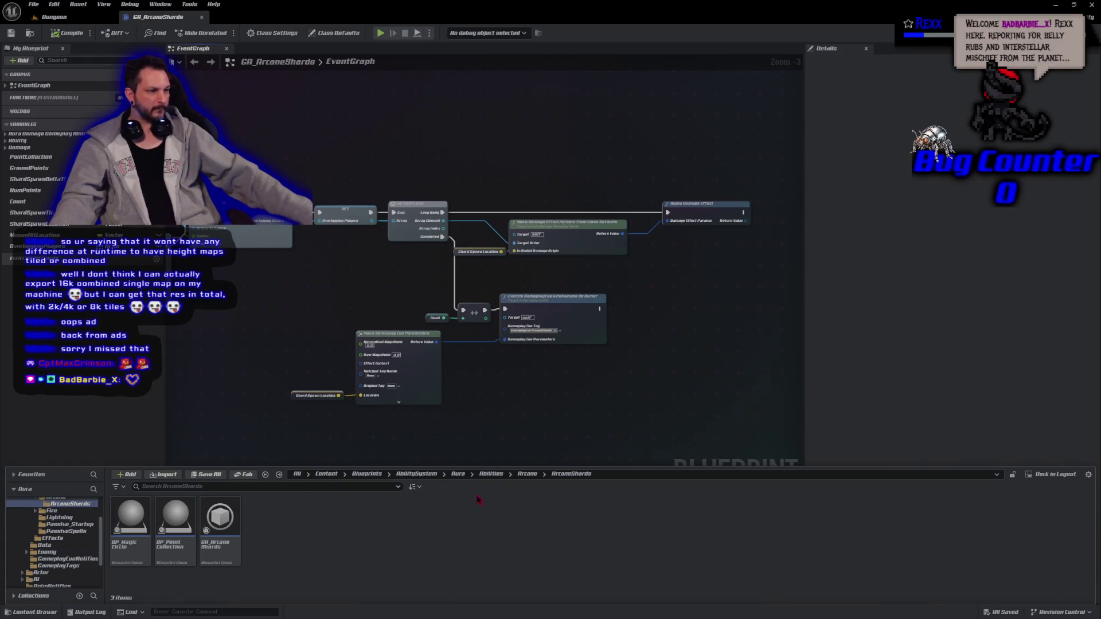
left_click(491, 474)
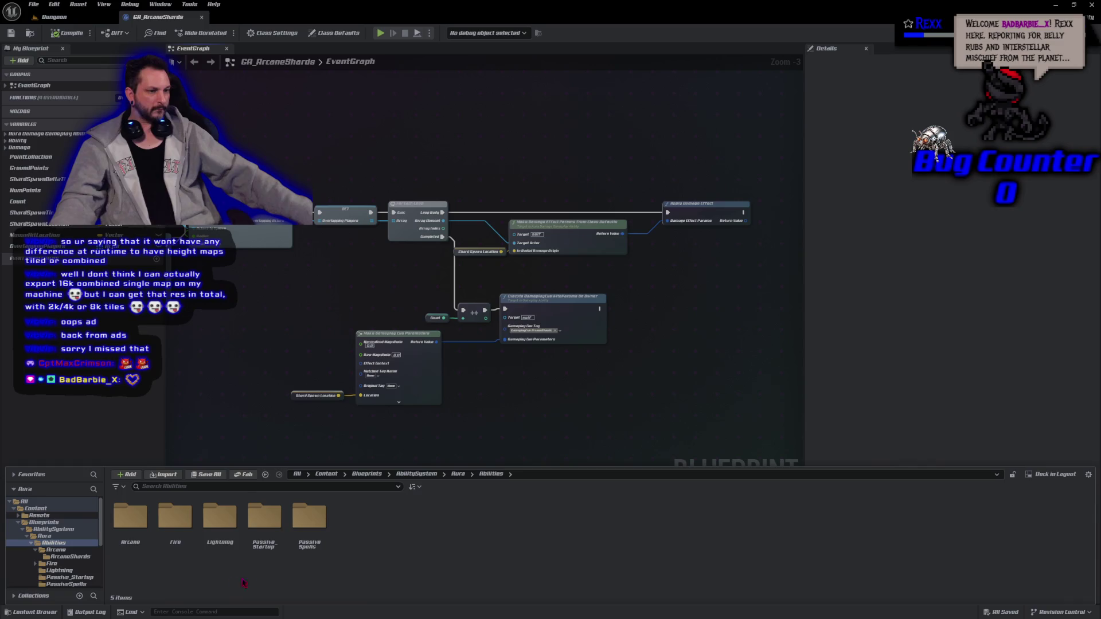
double_click(220, 521)
double_click(131, 525)
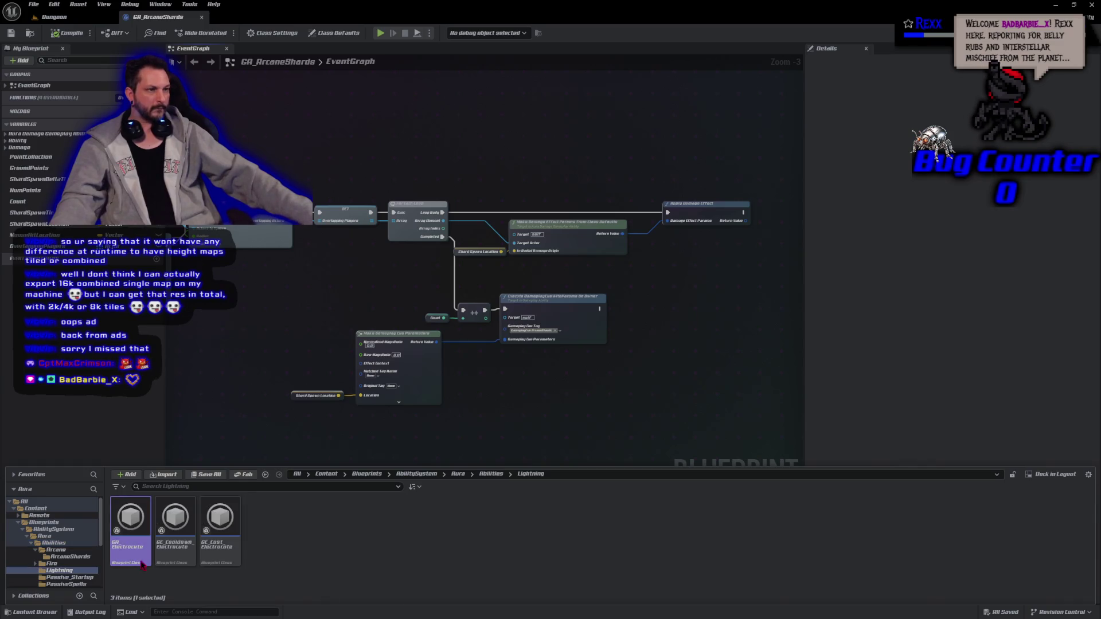
left_click(67, 33)
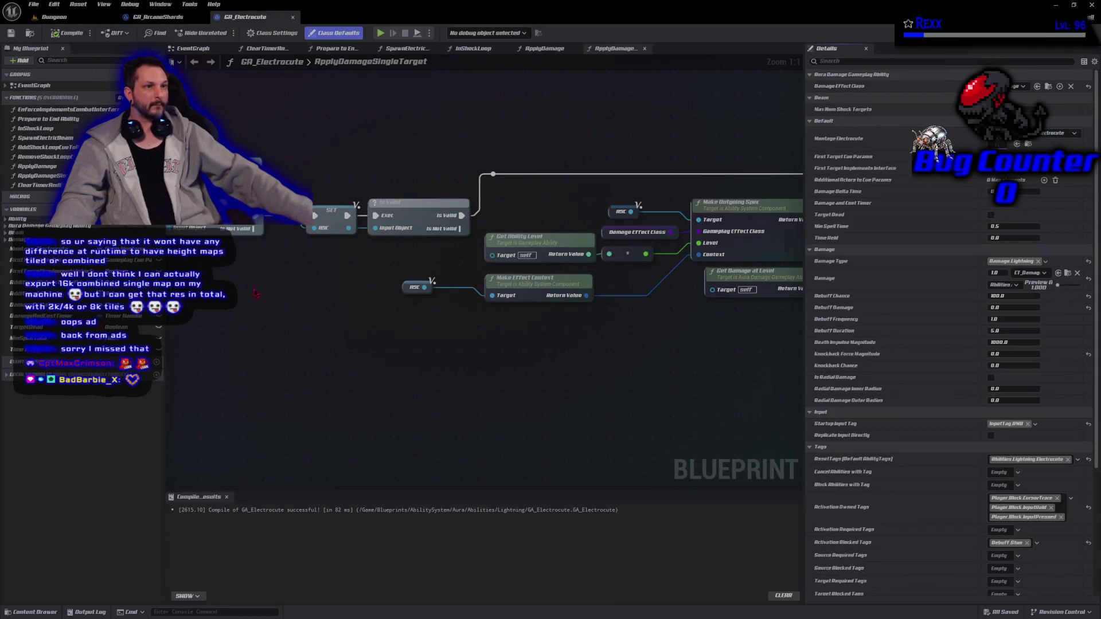
- Zoom out, view GA_Electrocute's Prepare to End Ability graph, and maximize the terrain screenshot browser window
scroll(312, 344, "down", 1)
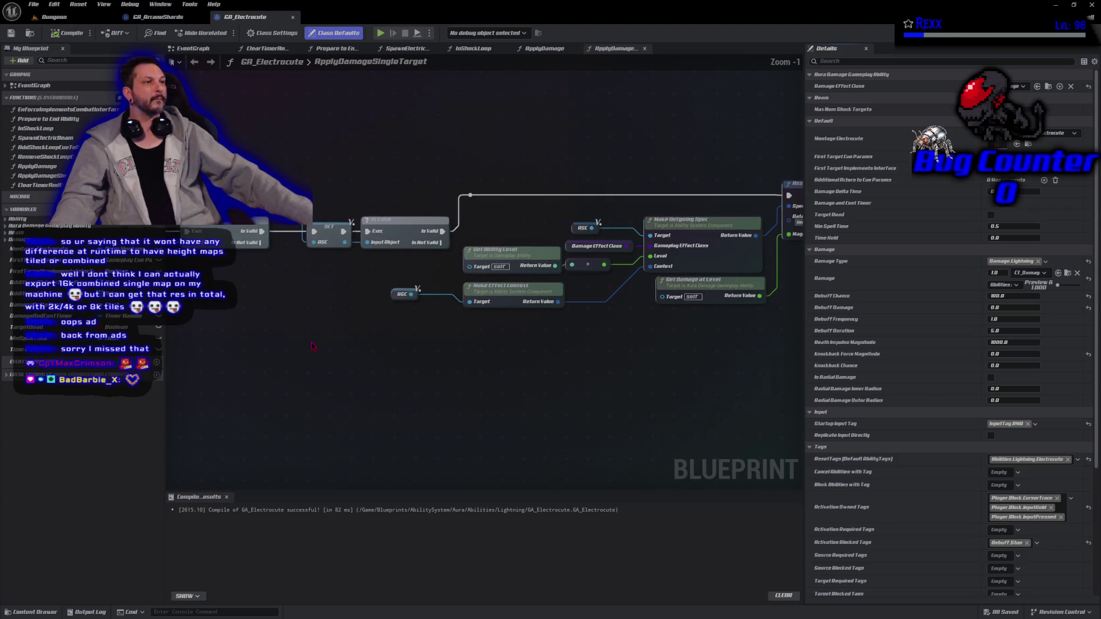
left_click(336, 48)
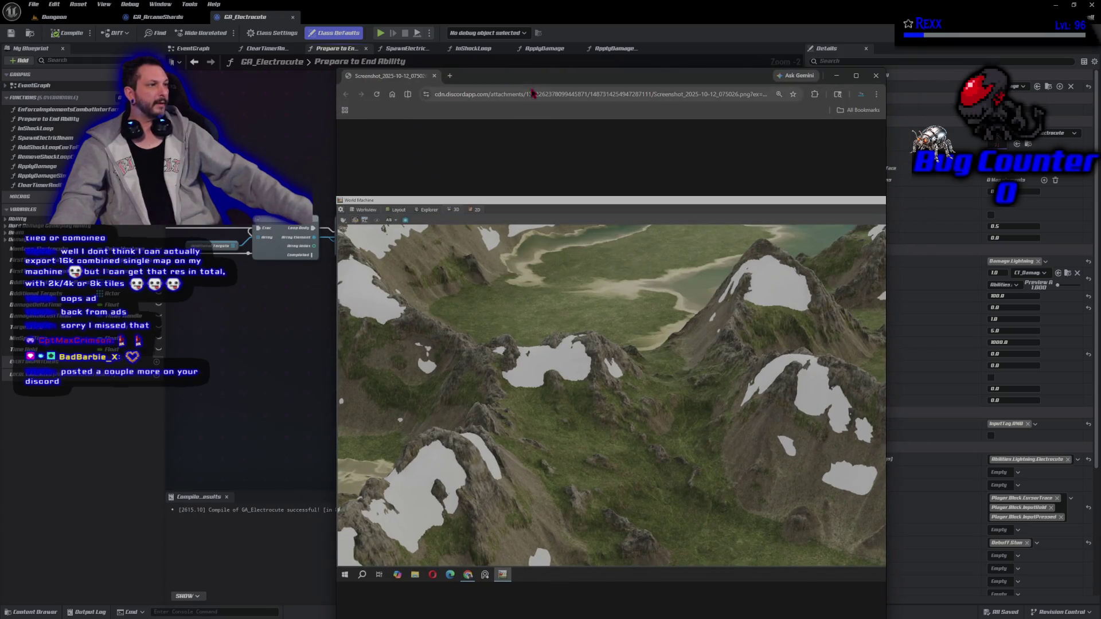
double_click(531, 84)
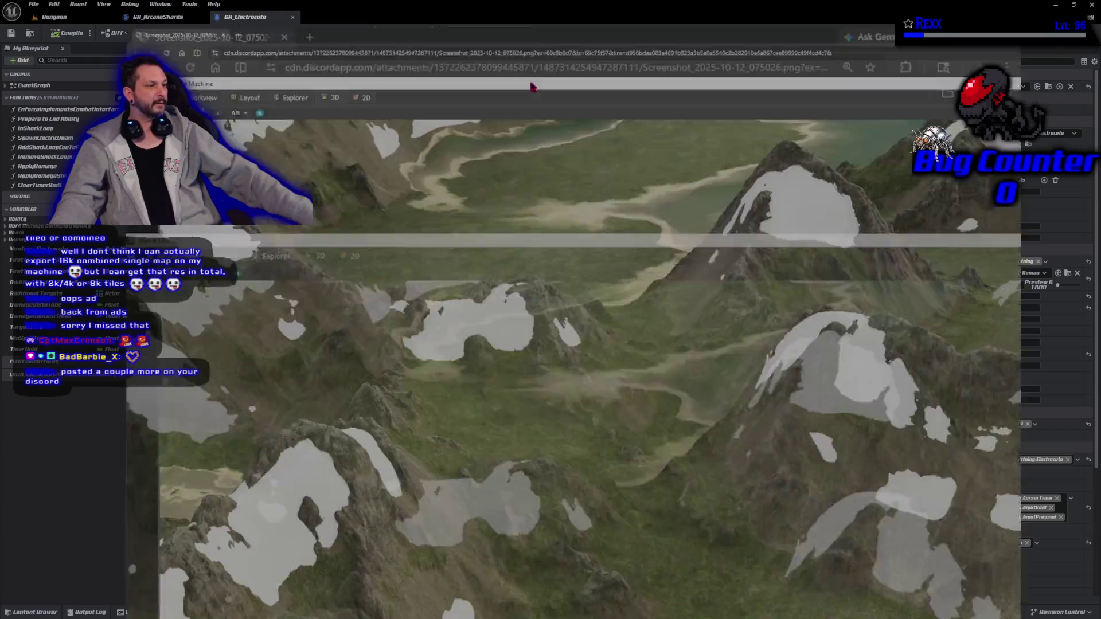
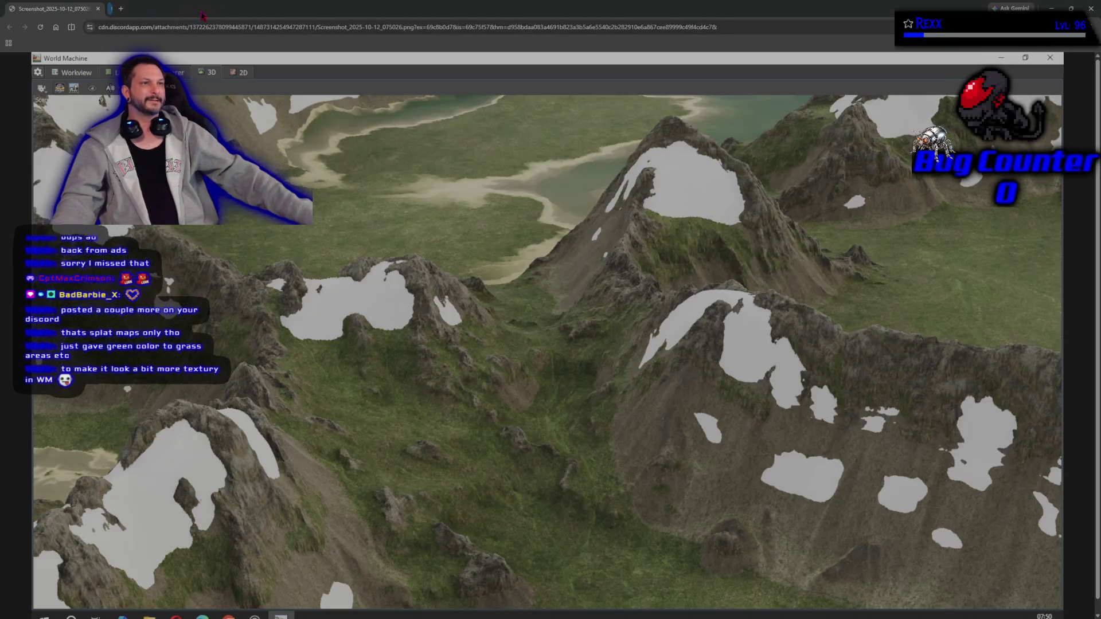
- Close the two terrain screenshots and the GA_Electrocute blueprint tab
left_click(200, 9)
left_click(98, 8)
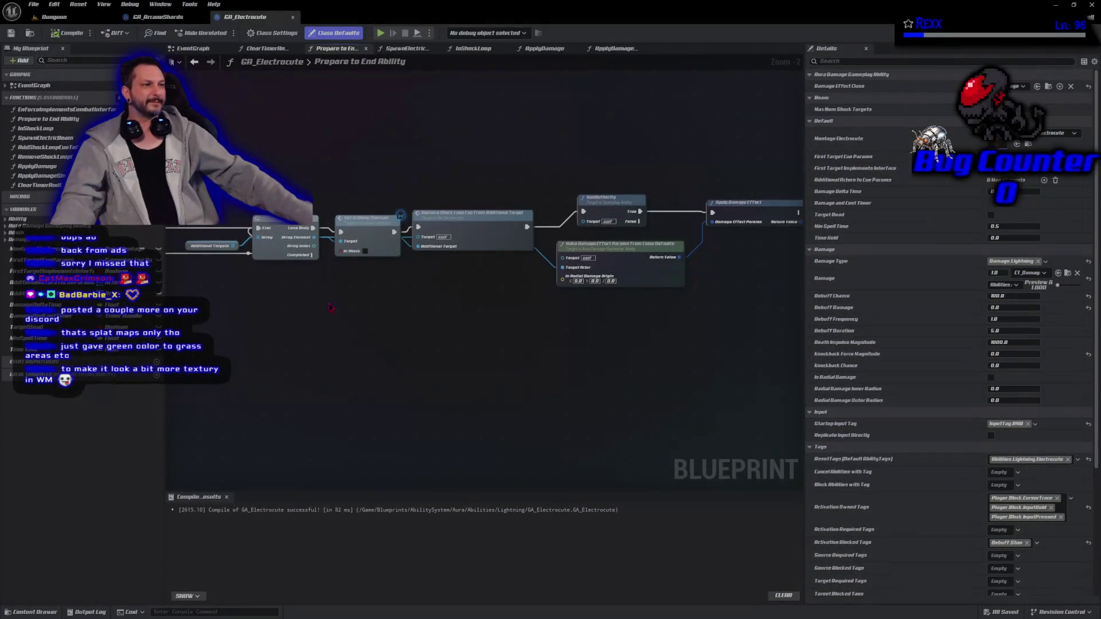
left_click_drag(440, 342, 332, 346)
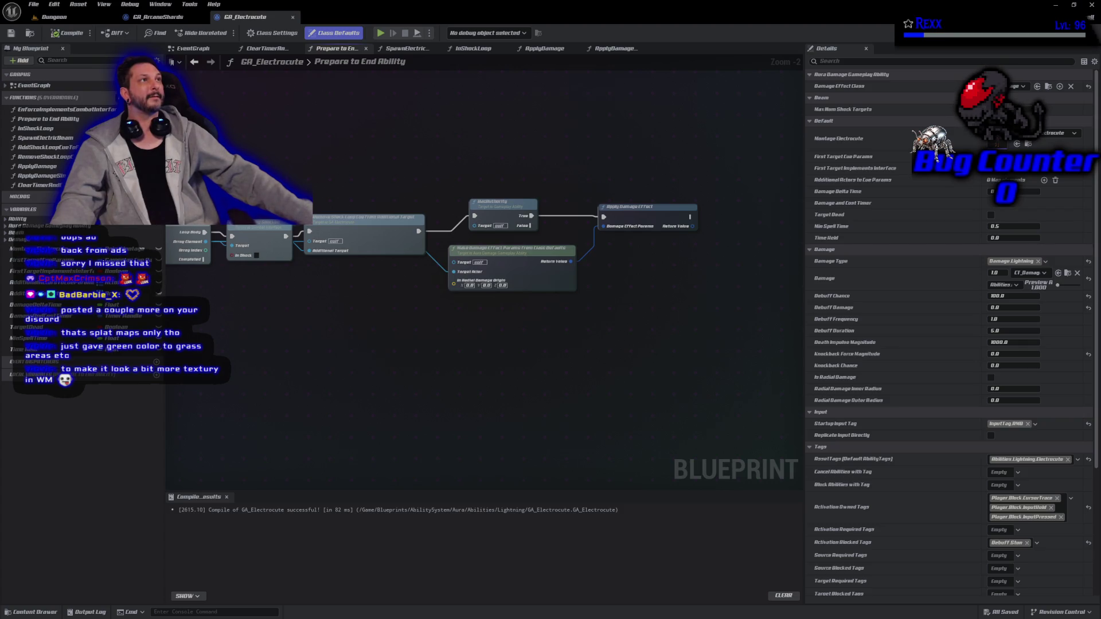
middle_click(232, 17)
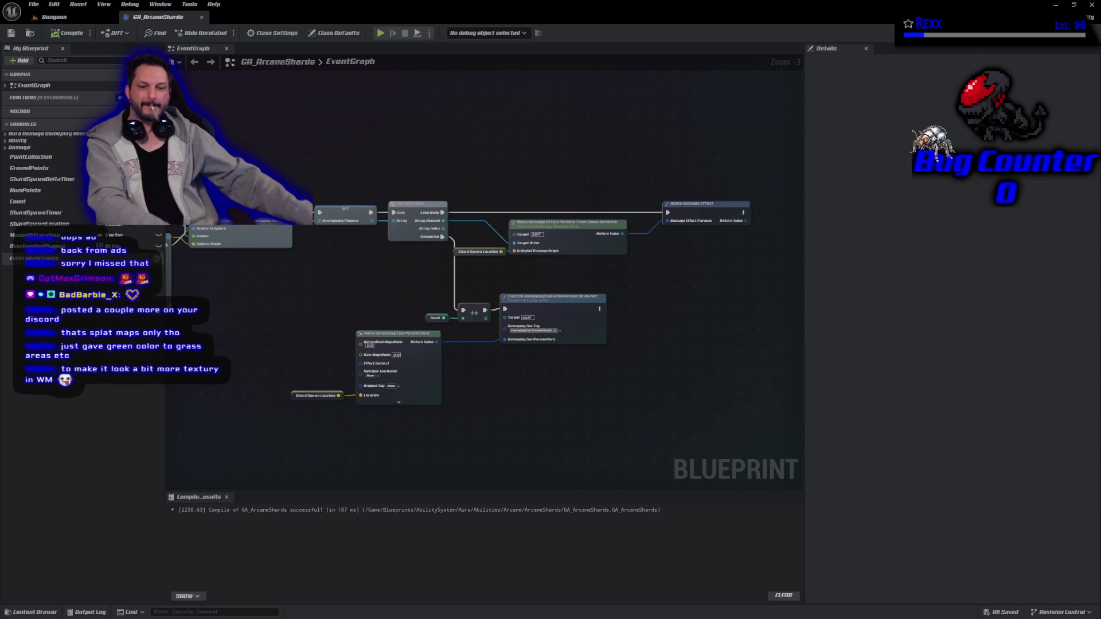
- Drag the Photos window showing the Lithia map over the Unreal Editor
key("super+Tab")
key("Escape")
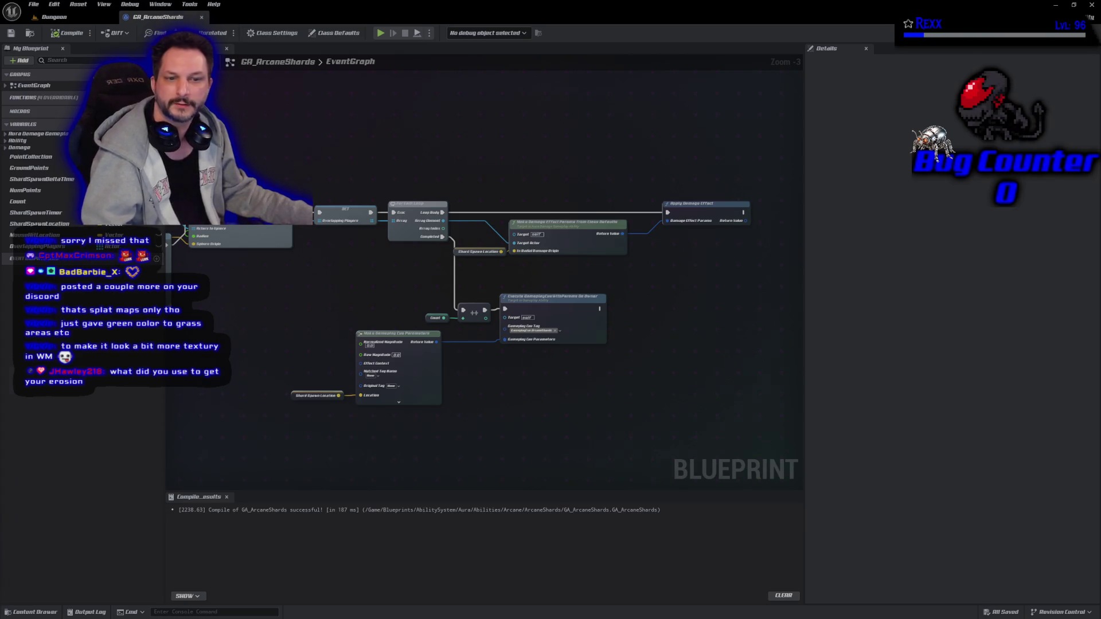
mouse_move(5, 109)
left_mouse_down()
mouse_move(530, 109)
mouse_move(468, 103)
mouse_move(565, 115)
left_mouse_up()
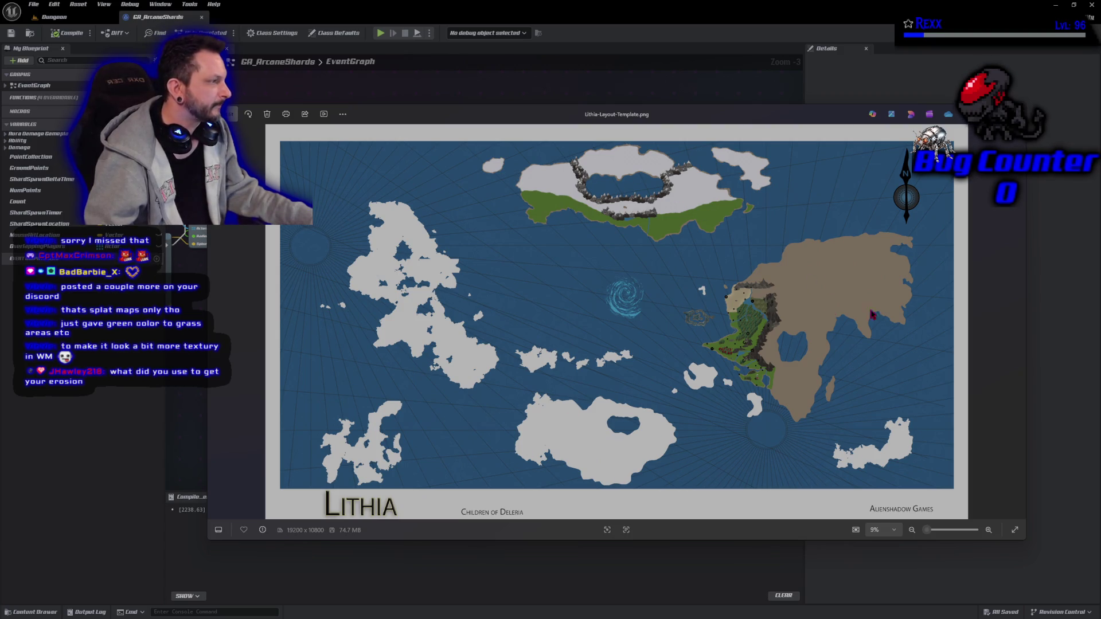
- Close the Lithia layout map, view Lithia_ColorMap.png maximized and zoomed, then close Photos
left_click(1013, 114)
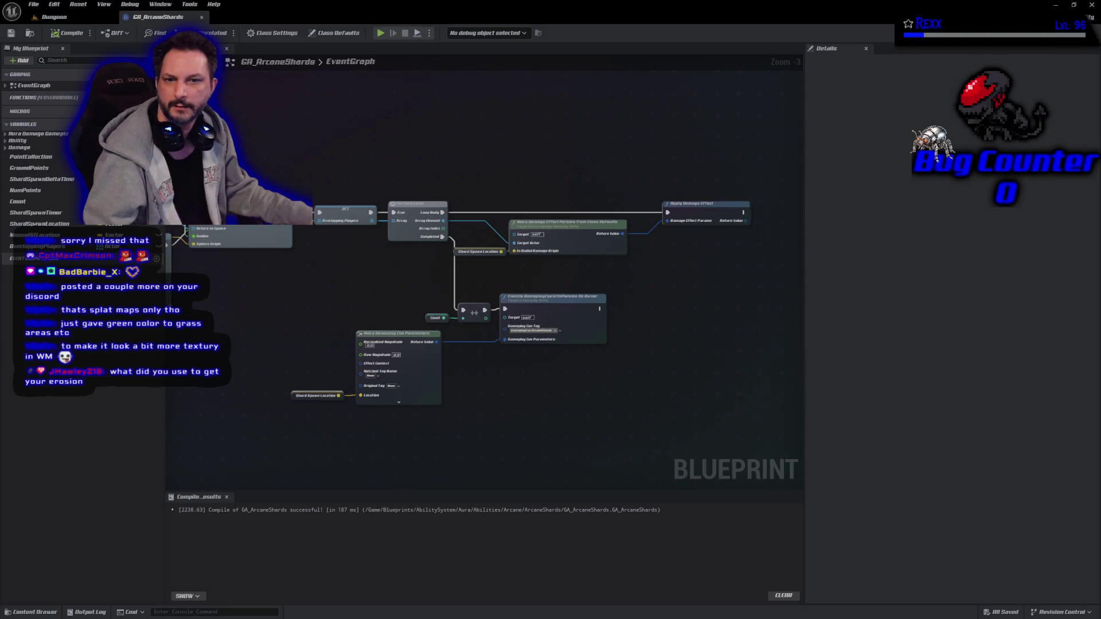
key("alt+p")
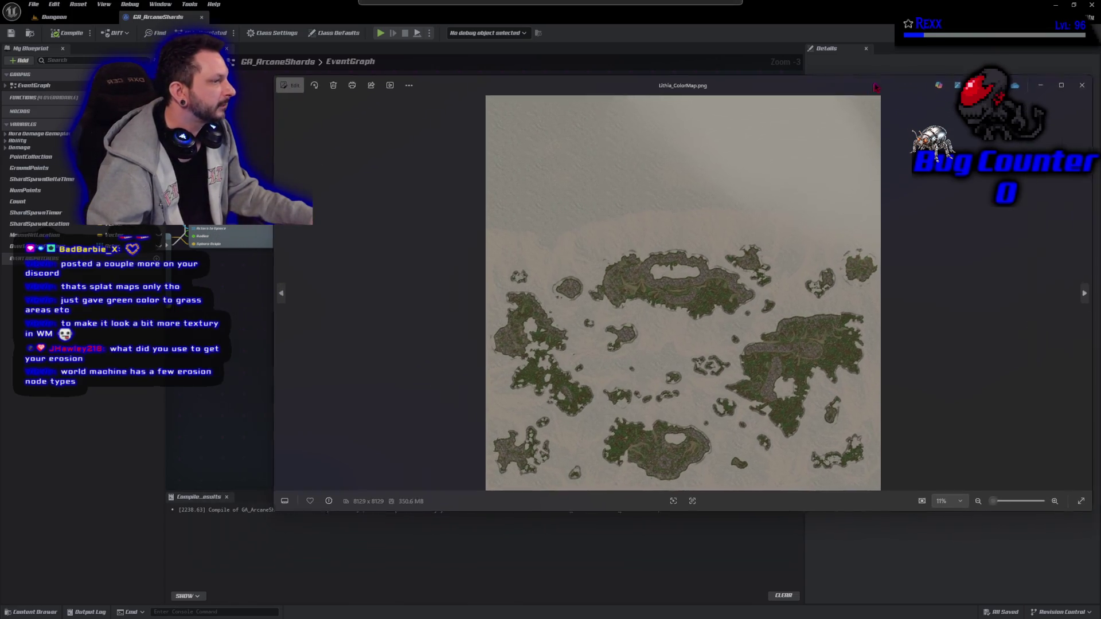
left_click(1071, 83)
scroll(604, 406, "up", 3)
scroll(610, 407, "down", 3)
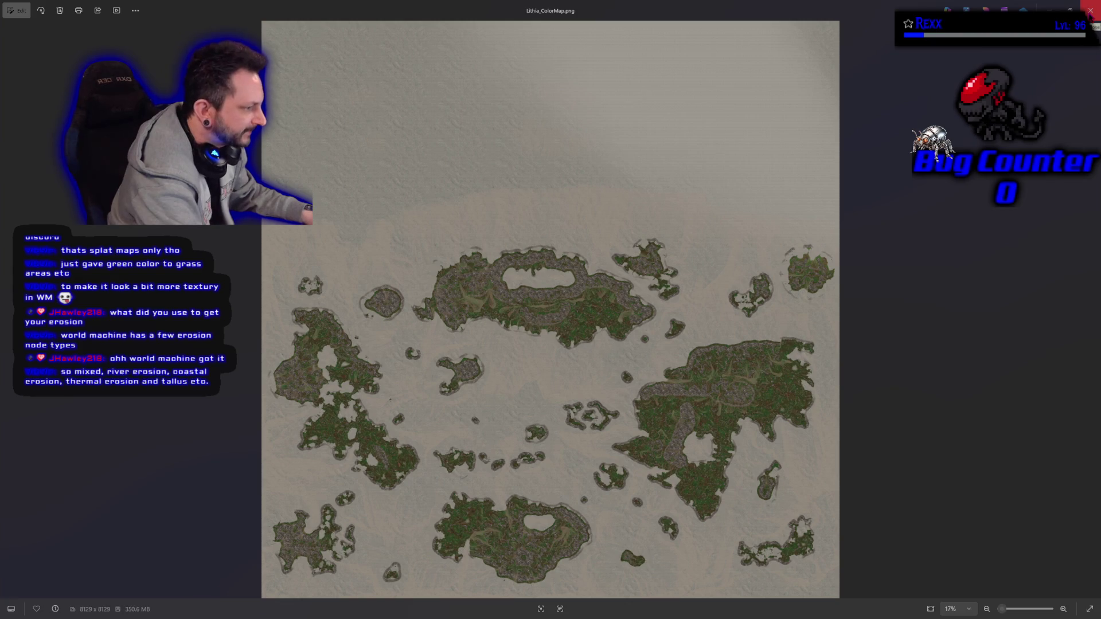
left_click(1091, 10)
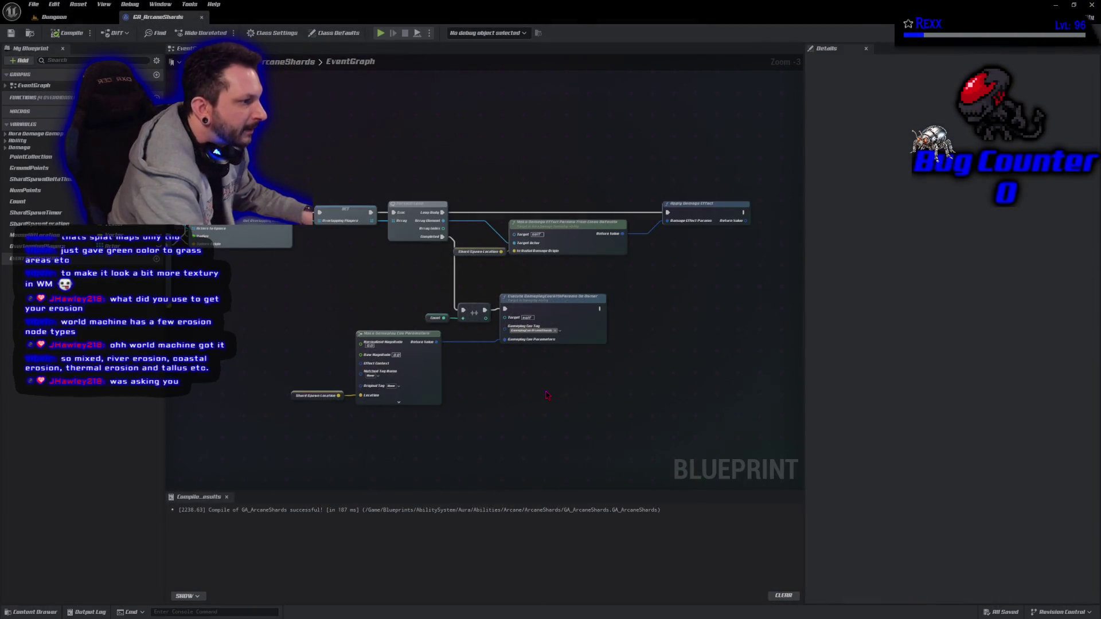
scroll(547, 396, "up", 2)
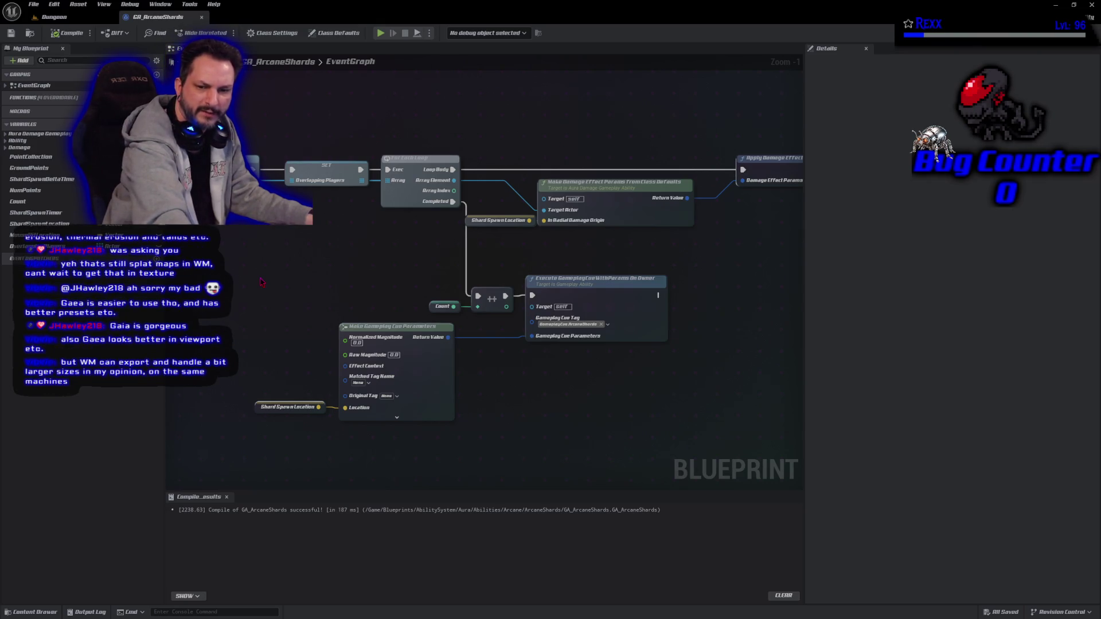
left_click_drag(259, 289, 296, 288)
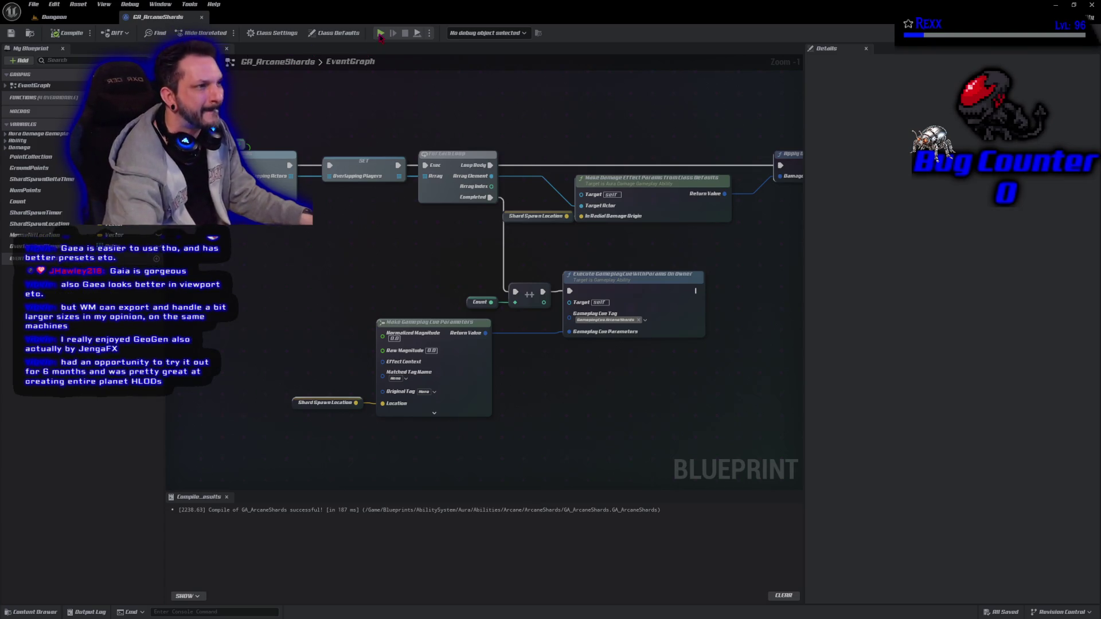
- Start a Play In Editor preview to test the Arcane Shards ability
key("alt+p")
- Walk the character toward the goblins, then stop the preview
left_click(364, 44)
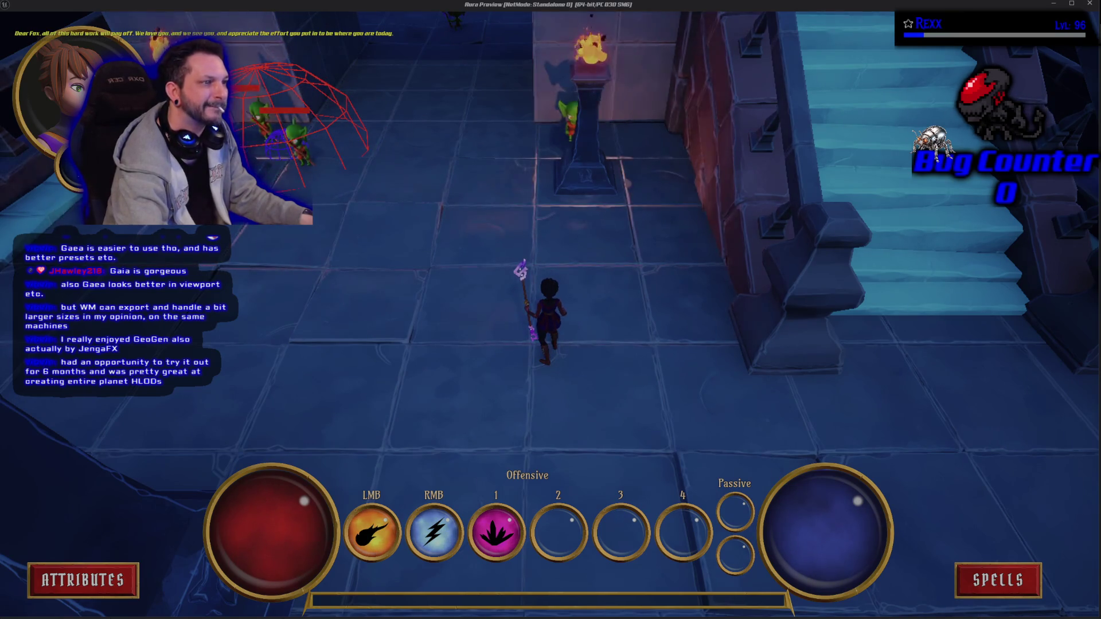
key("Escape")
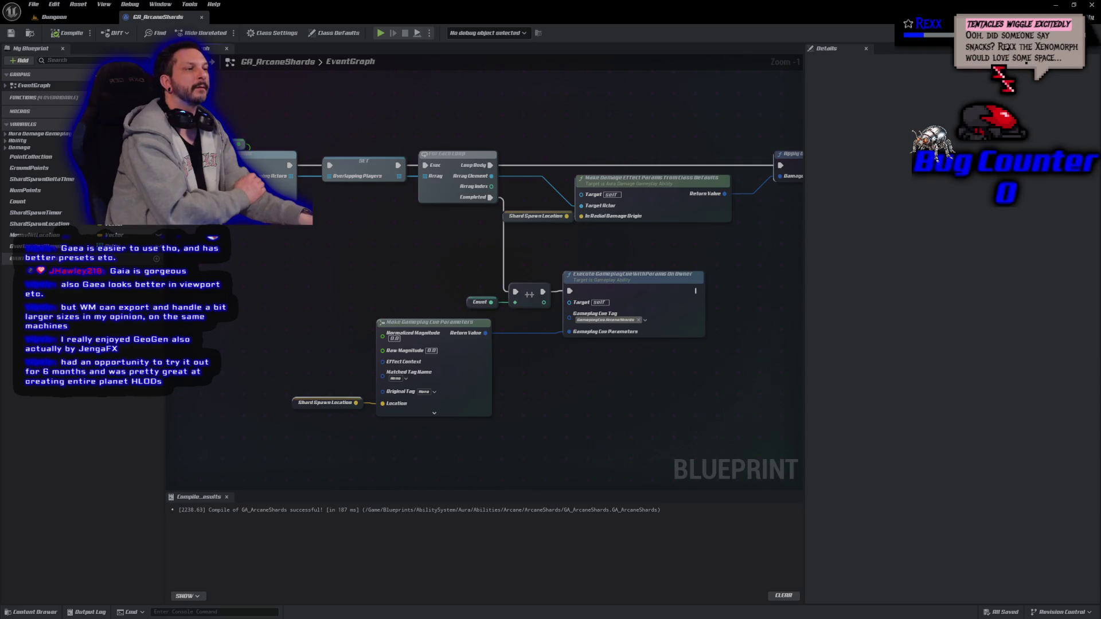
- Change both Draw Debug Sphere Durations from 20 to 2 and save GA_ArcaneShards
mouse_move(331, 225)
left_mouse_down()
mouse_move(694, 229)
mouse_move(516, 218)
mouse_move(543, 234)
left_mouse_up()
left_click_drag(465, 203, 483, 214)
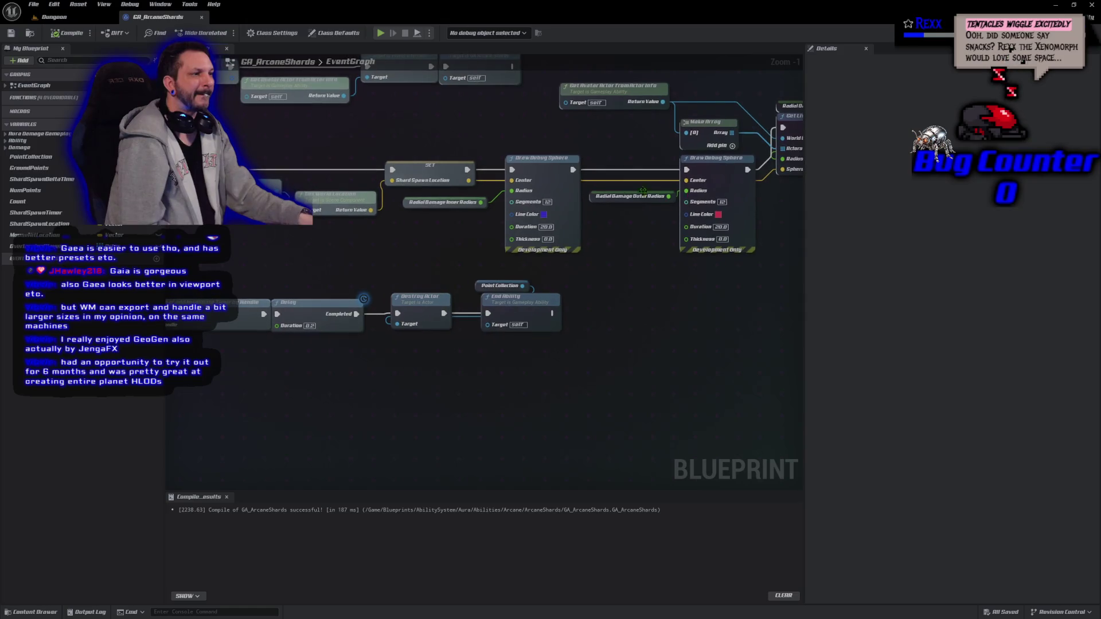
left_click(546, 226)
type("2")
key("Return")
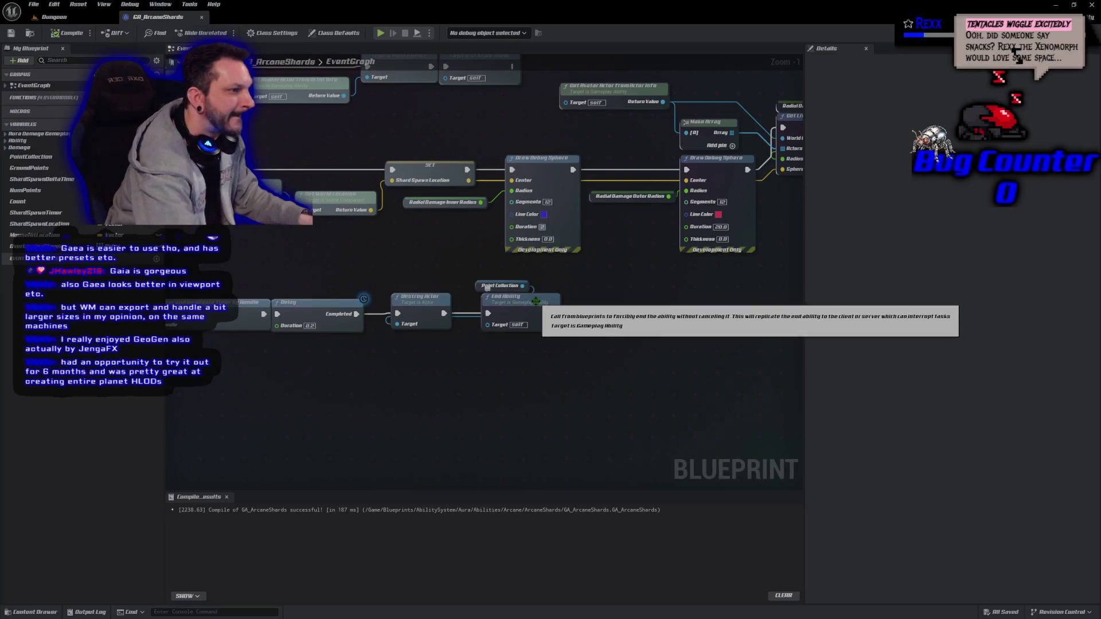
left_click(721, 226)
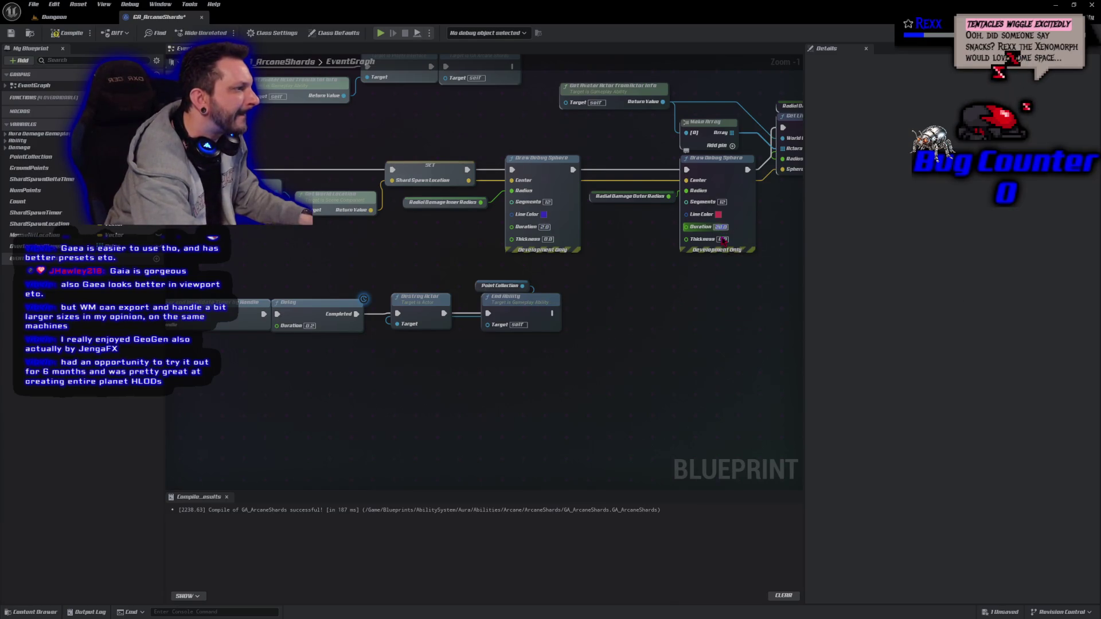
type("2")
key("Return")
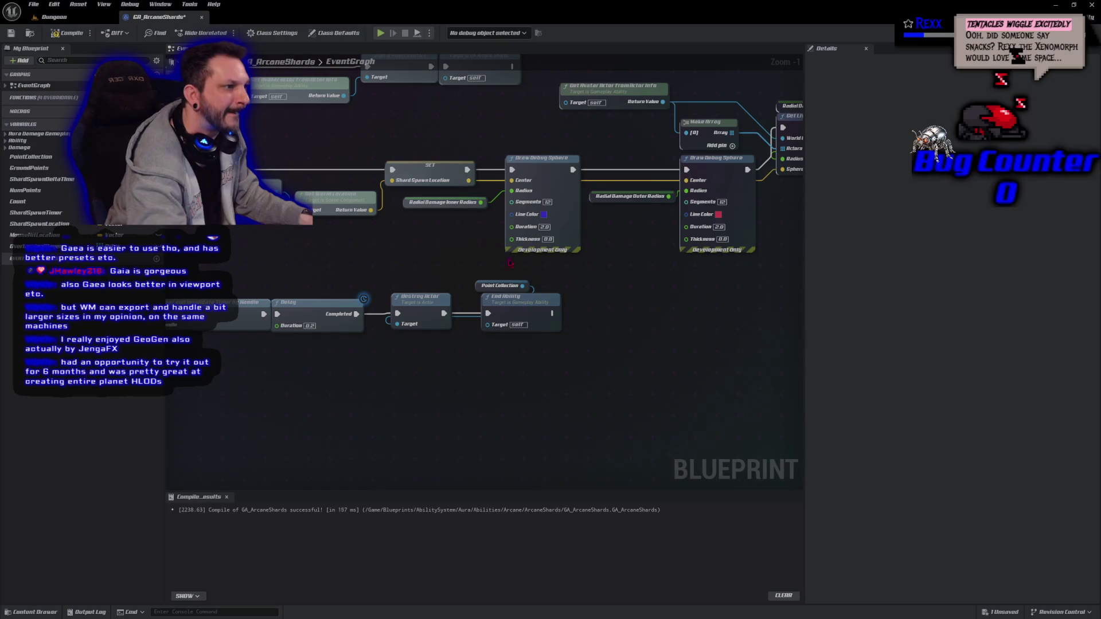
key("ctrl+s")
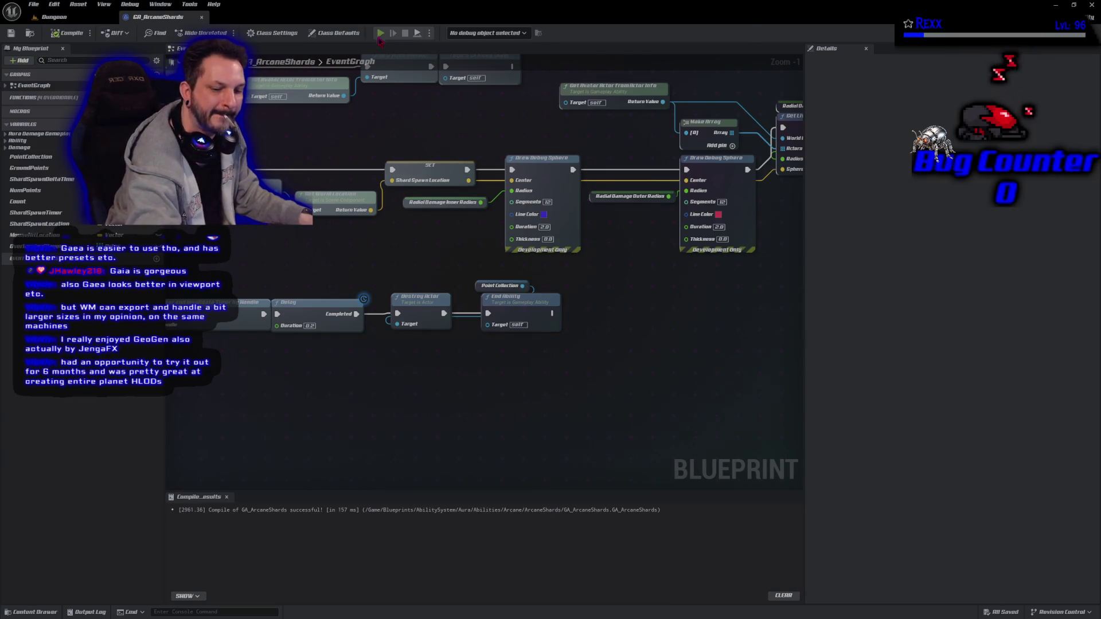
- Cast Arcane Shards at the goblins twice in a Play preview, then end it
left_click(380, 34)
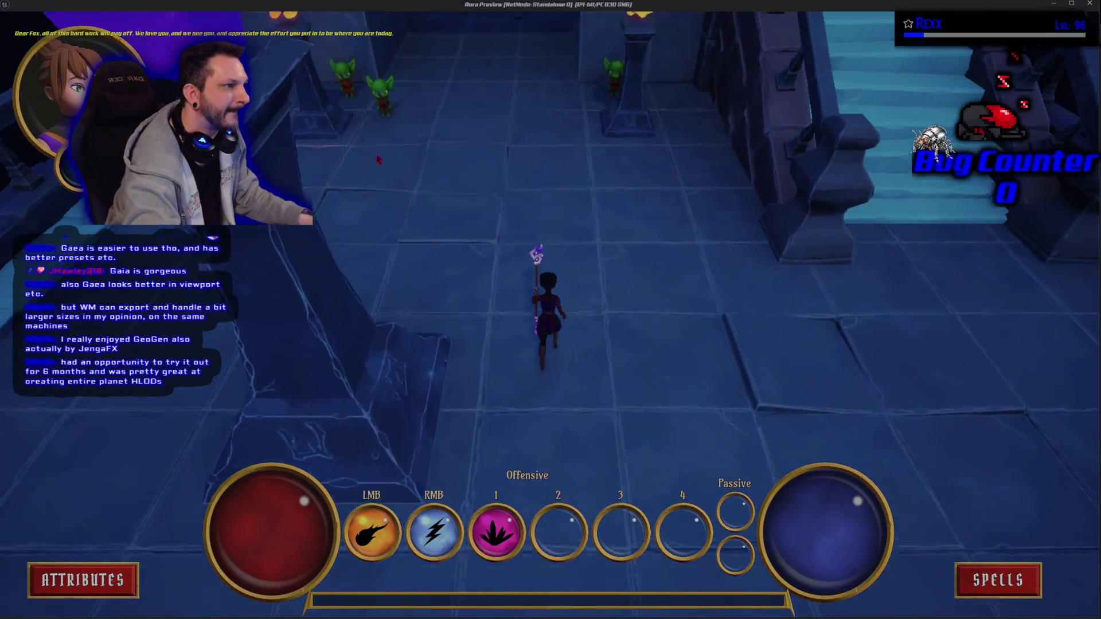
key("1")
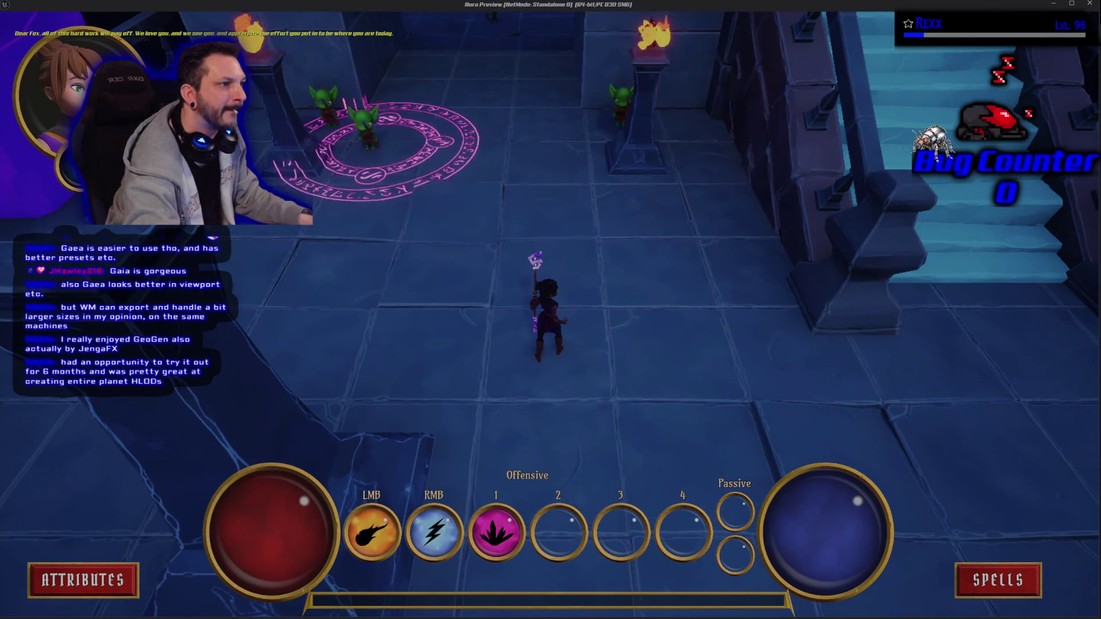
left_click(373, 130)
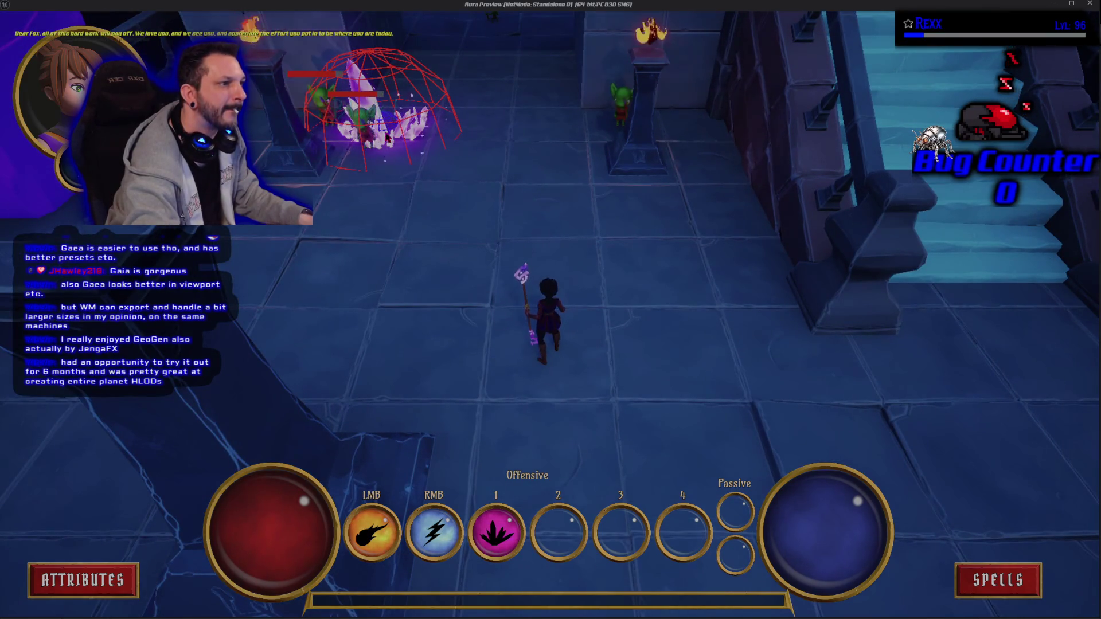
key("1")
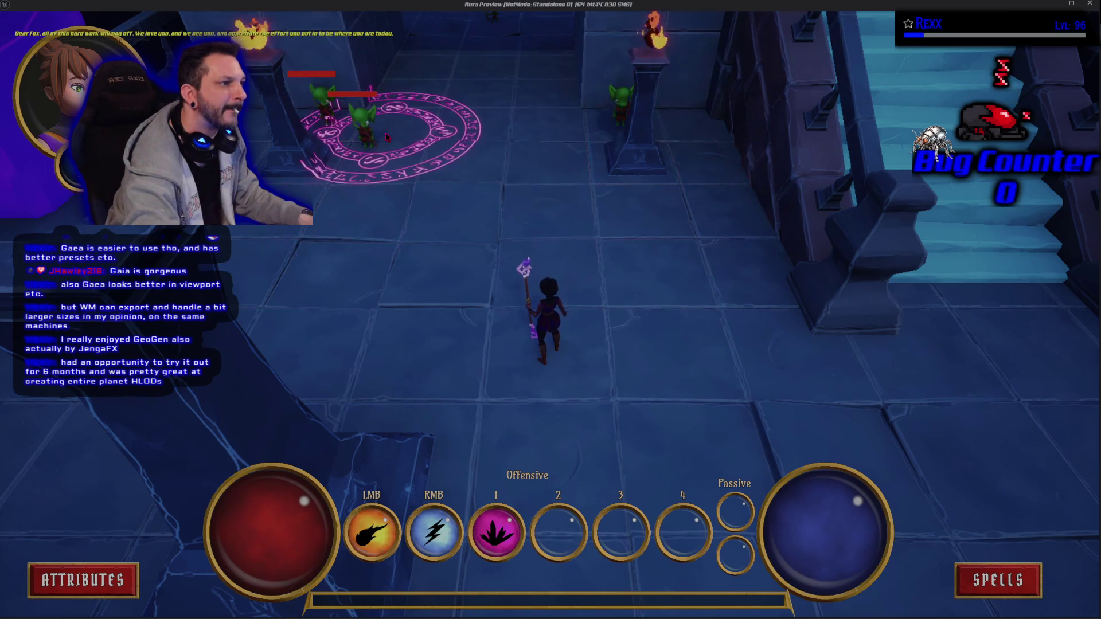
left_click(387, 138)
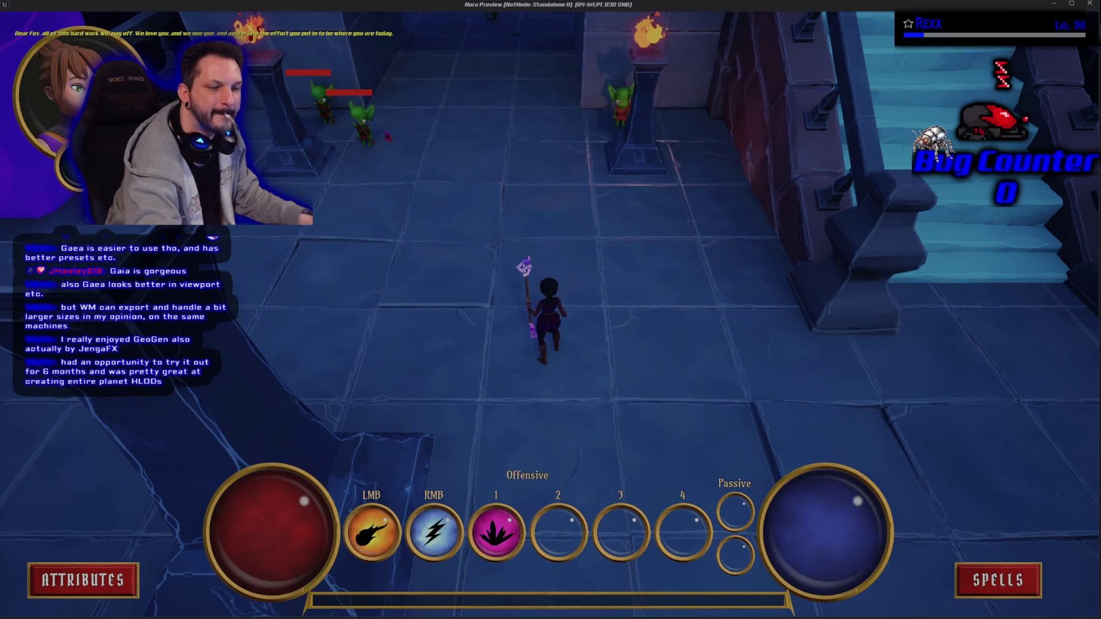
key("Escape")
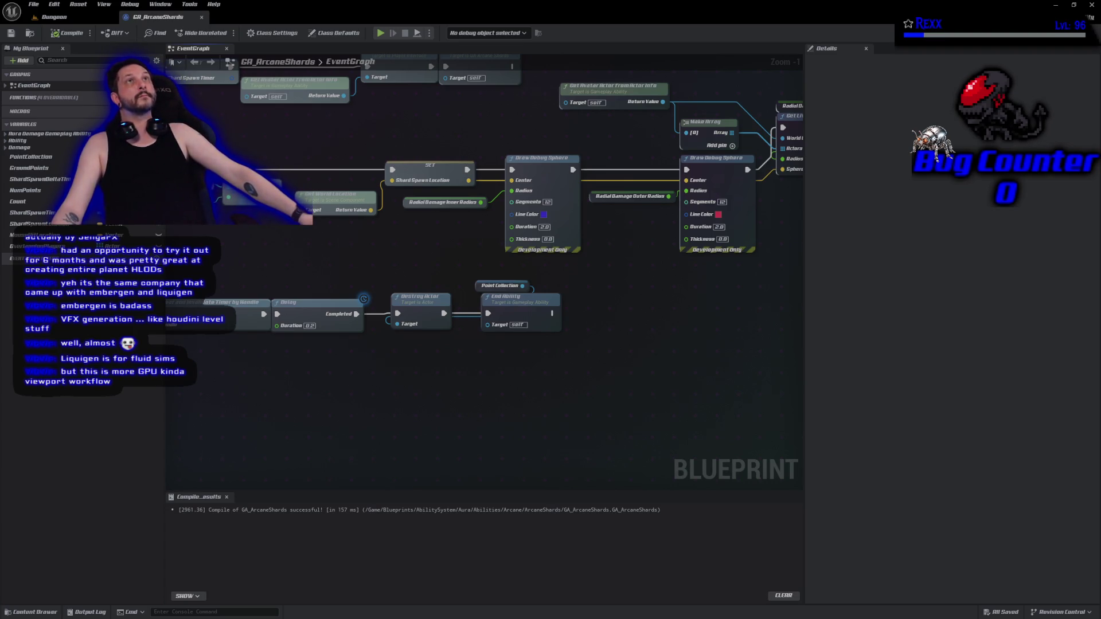
- Collapse the Ground Points, GET and SET Shard Spawn Location nodes into function StoreShardSpawnLocation
left_click_drag(214, 129, 366, 230)
scroll(367, 233, "down", 1)
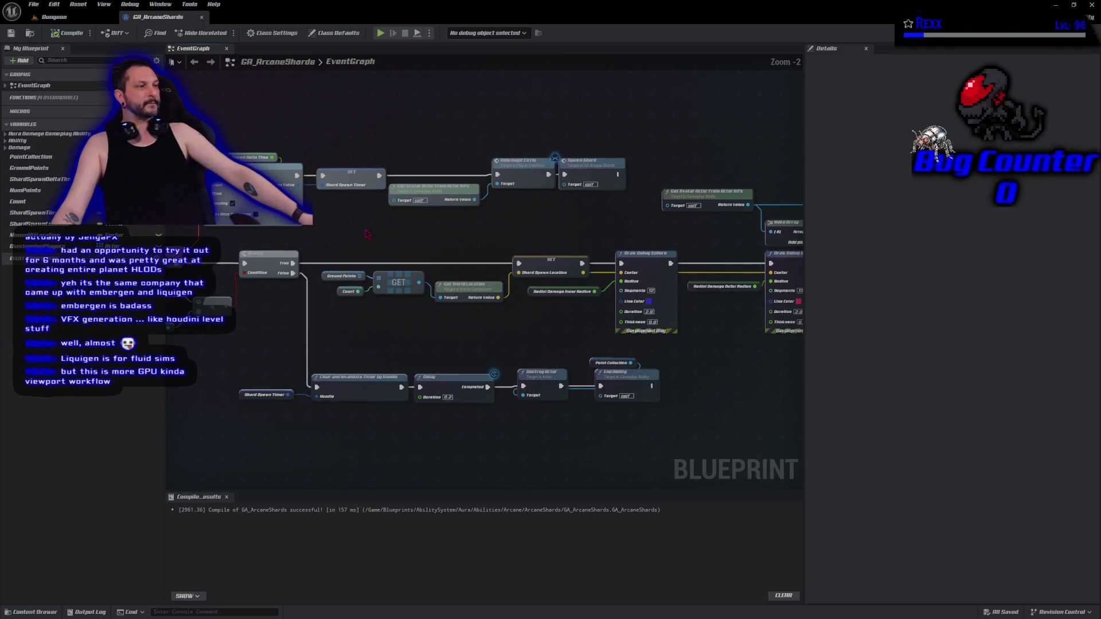
scroll(364, 232, "up", 1)
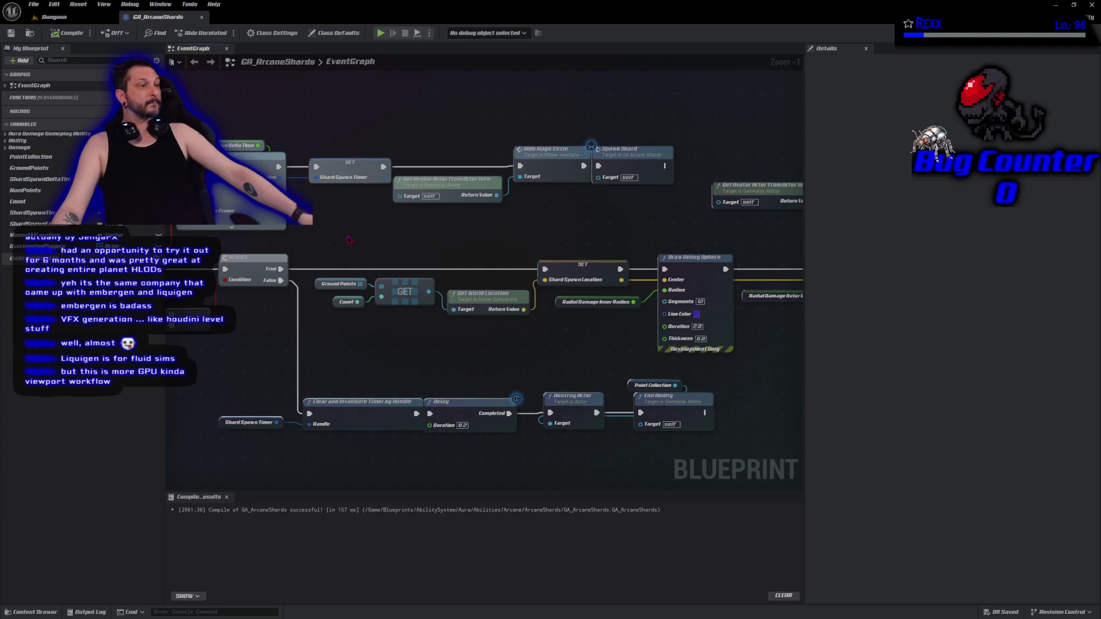
mouse_move(347, 234)
left_mouse_down()
mouse_move(437, 313)
mouse_move(559, 348)
mouse_move(540, 341)
left_mouse_up()
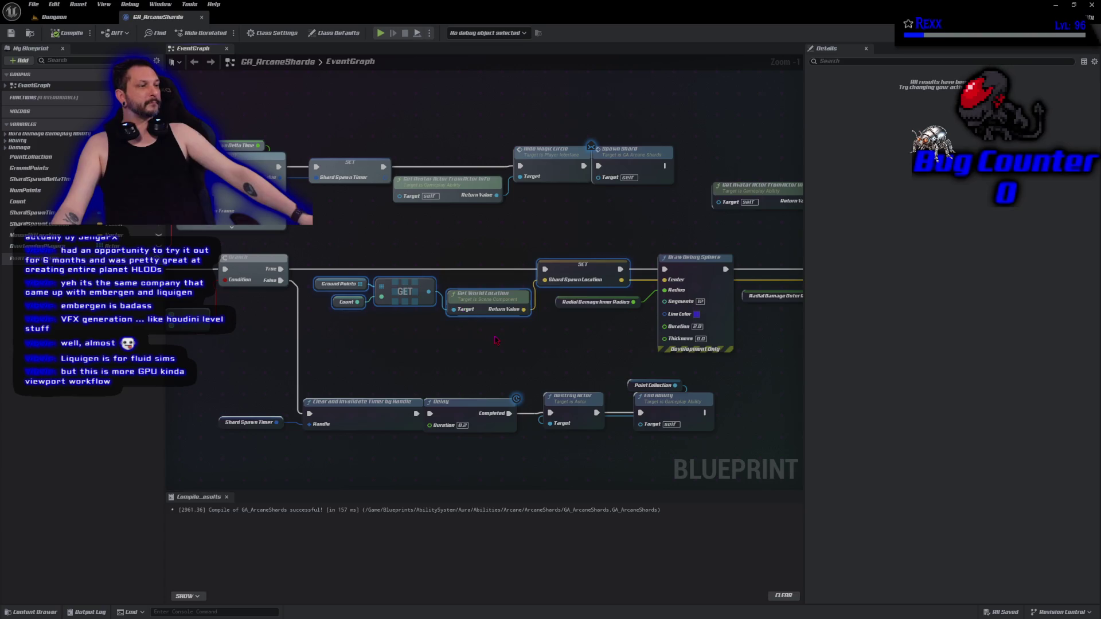
right_click(502, 300)
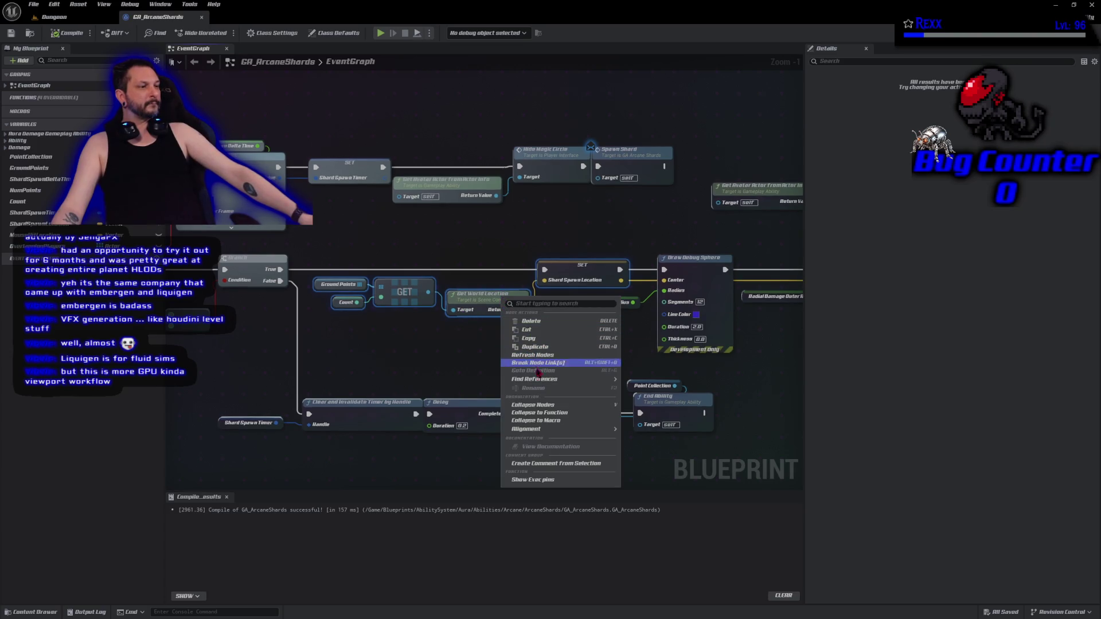
left_click(542, 412)
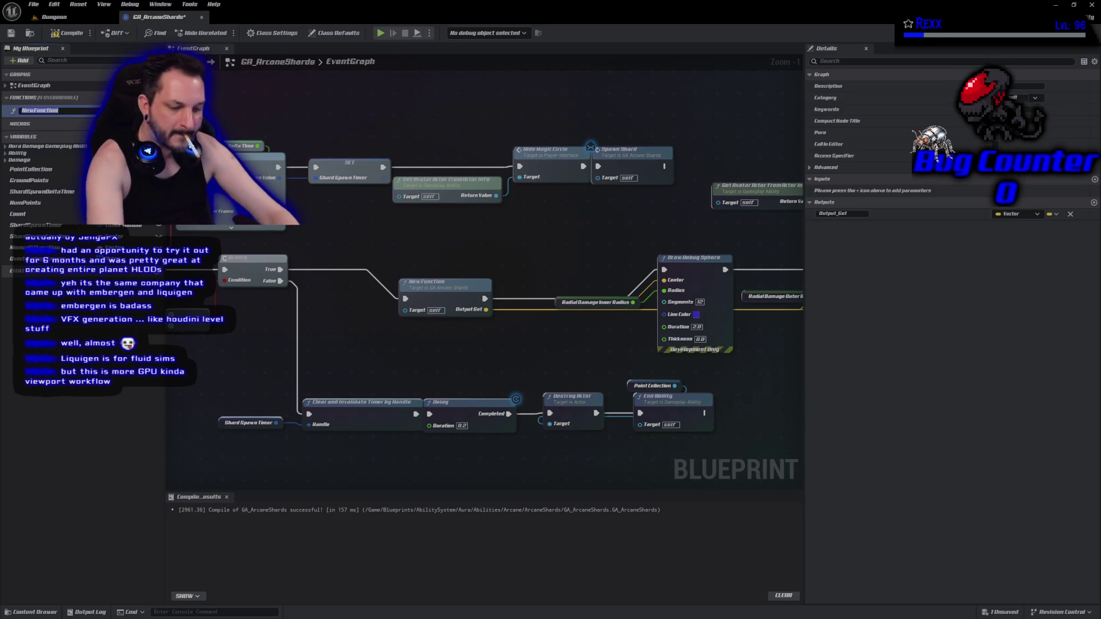
type("Store")
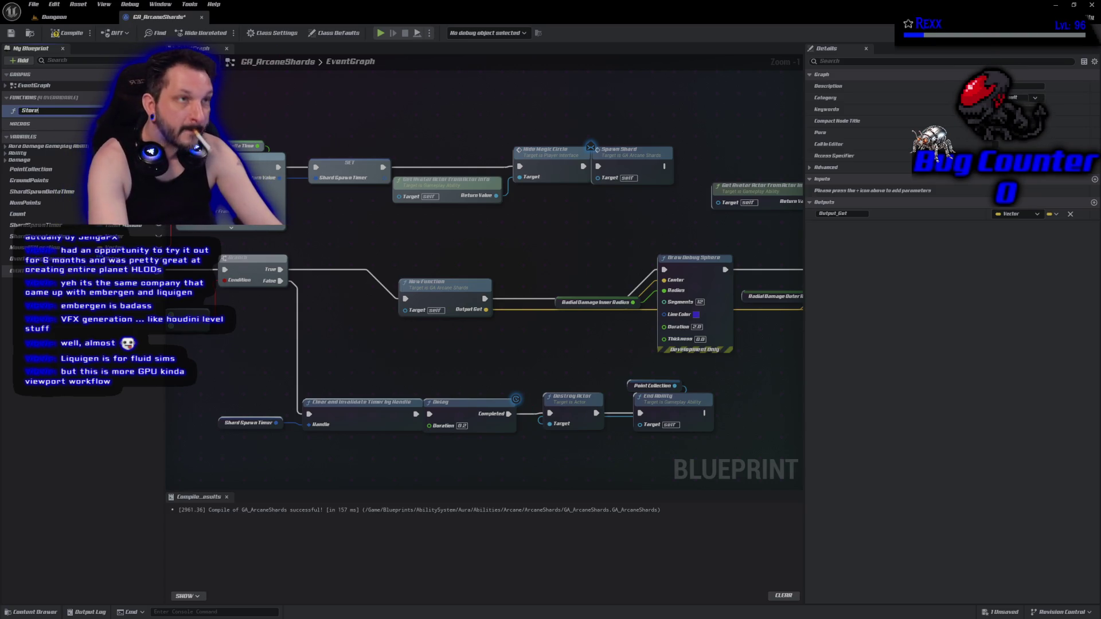
key("Return")
type("Shard")
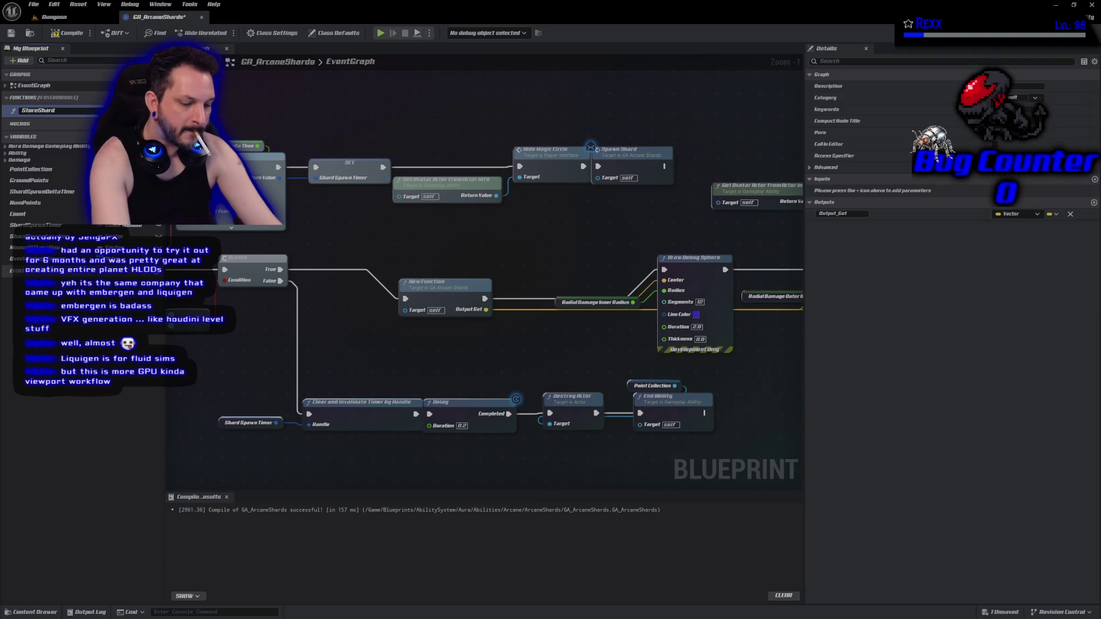
type("SpawnLocation")
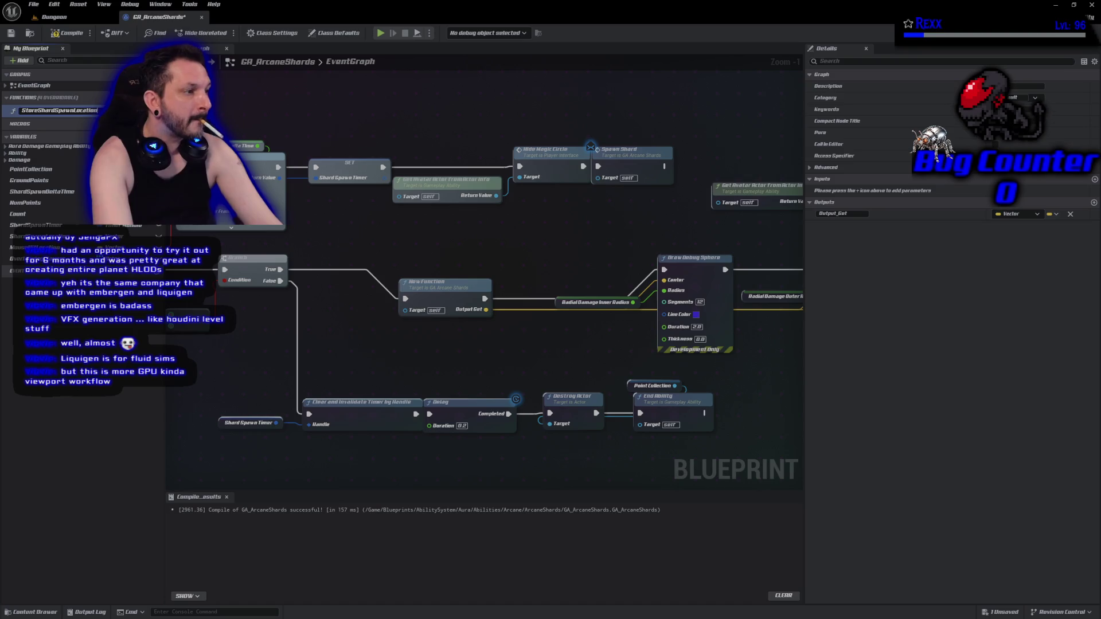
key("Return")
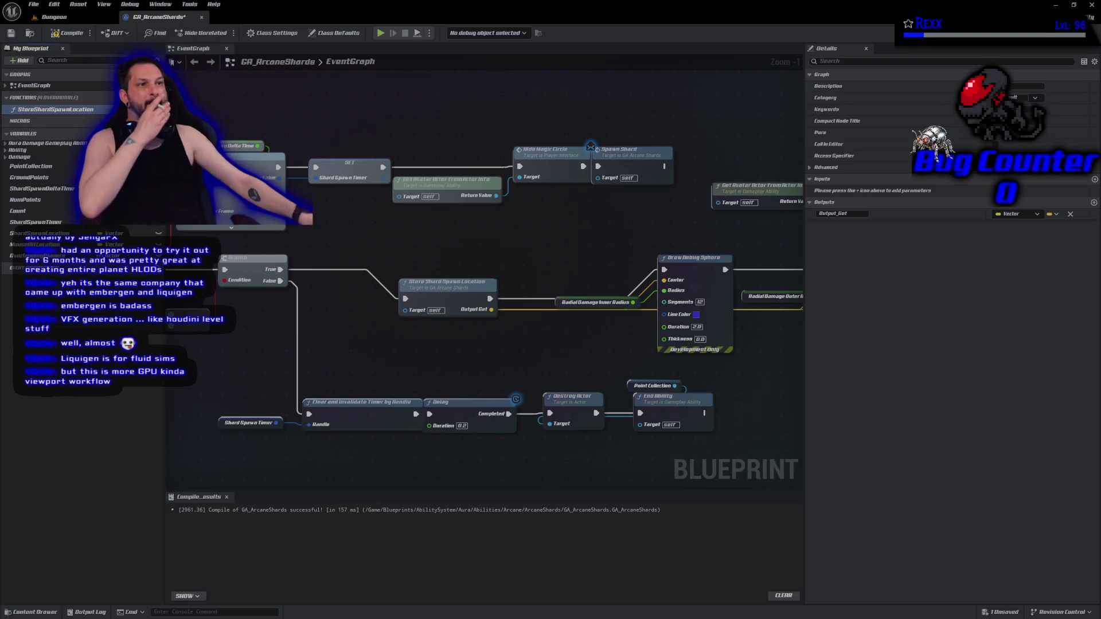
- Compile the blueprint, tidy the StoreShardSpawnLocation node's position, and save
left_click(67, 32)
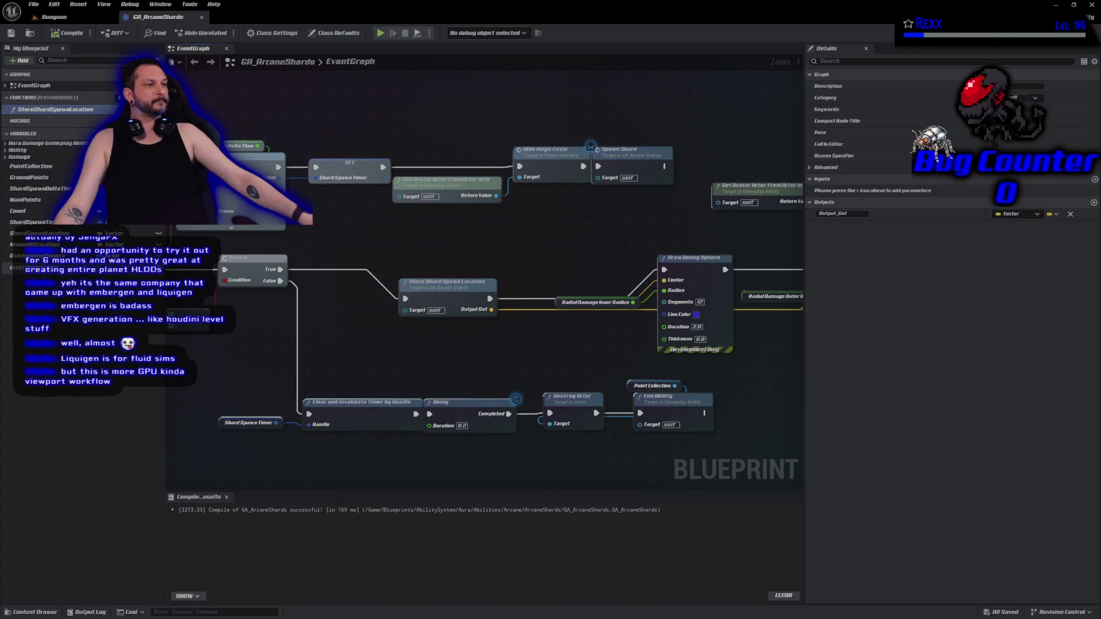
left_click_drag(463, 299, 426, 267)
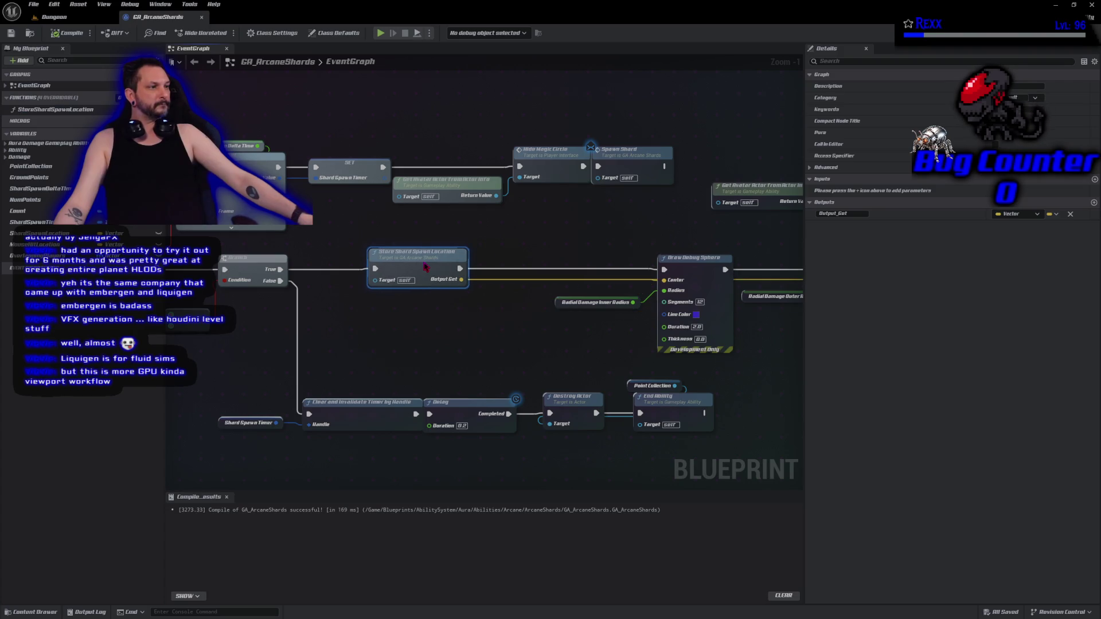
left_click(11, 32)
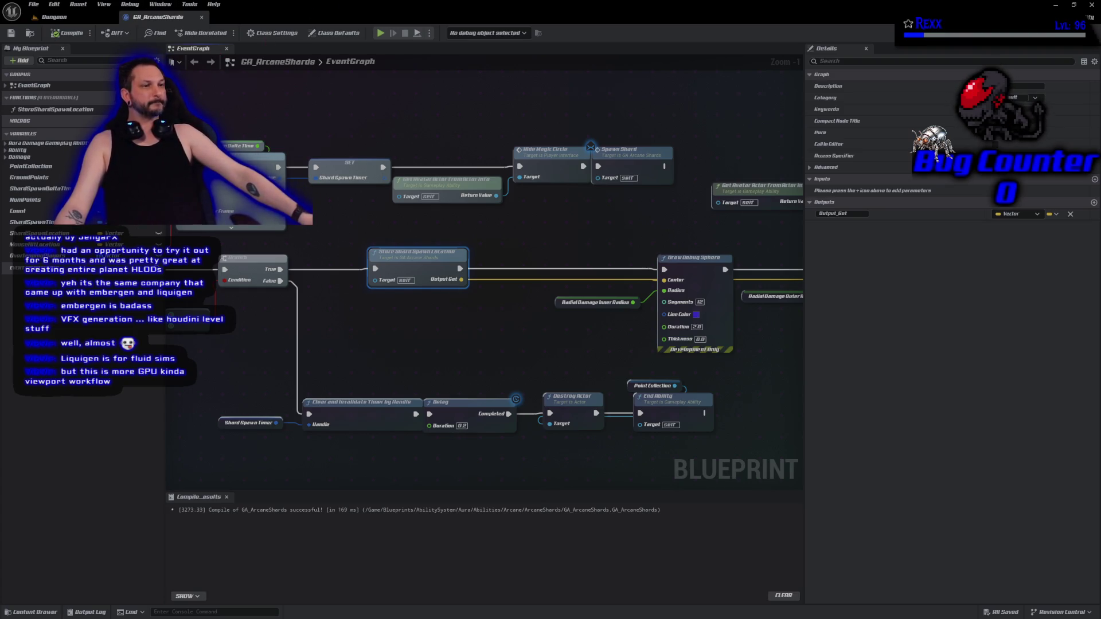
- Connect a ShardSpawnLocation getter to the first Draw Debug Sphere's Center pin
left_click_drag(433, 344, 310, 334)
double_click(217, 259)
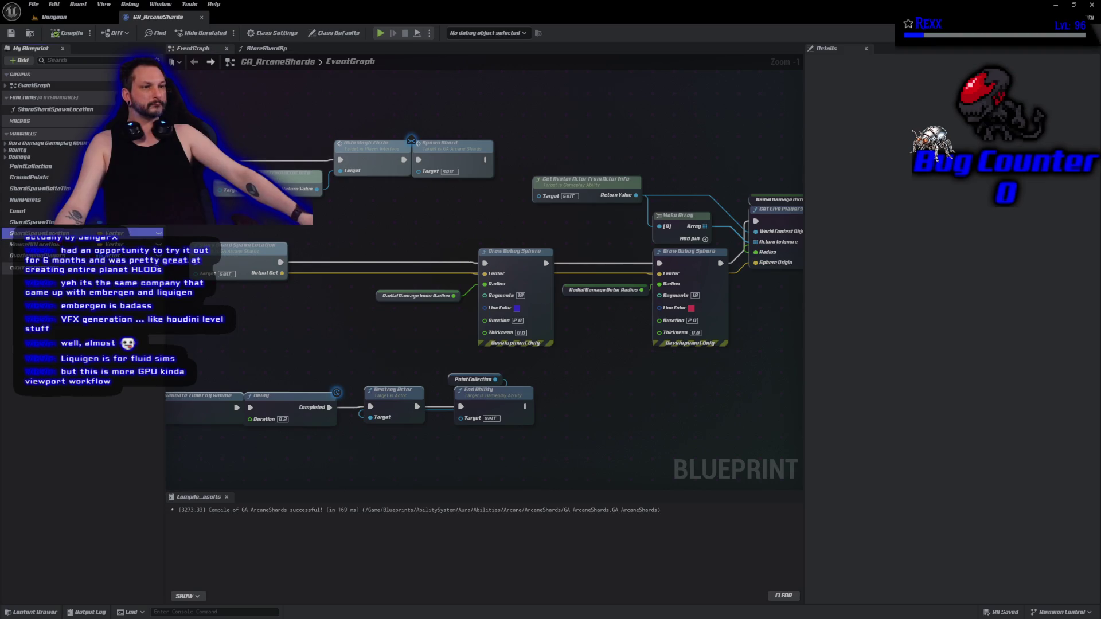
left_click(143, 233)
left_click_drag(489, 281, 485, 274)
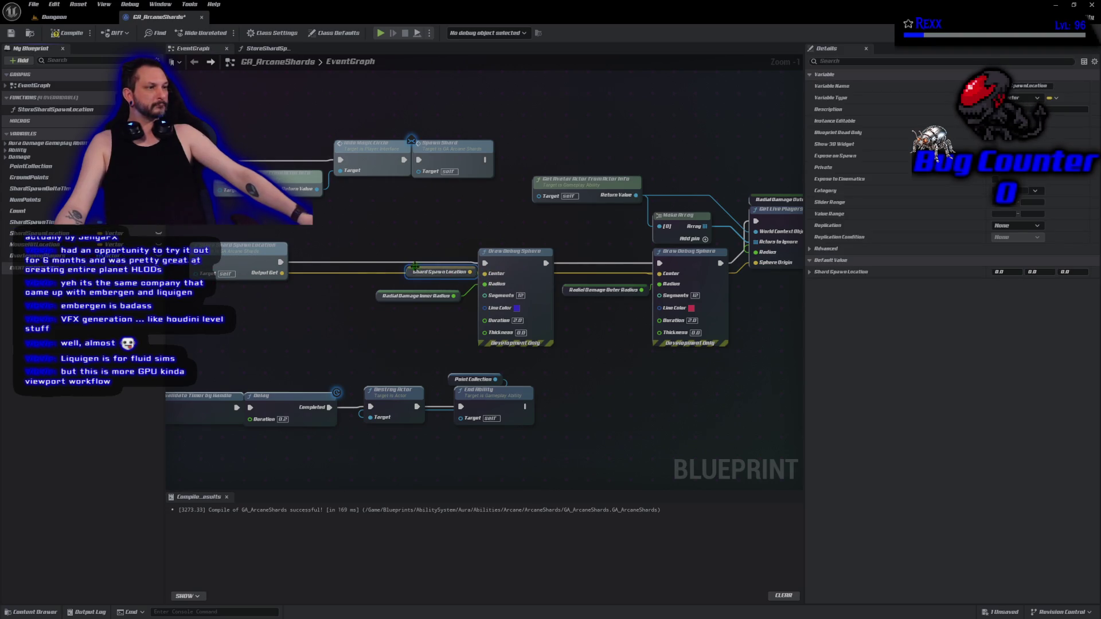
- Wire another ShardSpawnLocation getter into the second Draw Debug Sphere's Center pin
left_click_drag(407, 272, 374, 279)
mouse_move(143, 232)
left_mouse_down()
mouse_move(189, 253)
mouse_move(659, 274)
left_mouse_up()
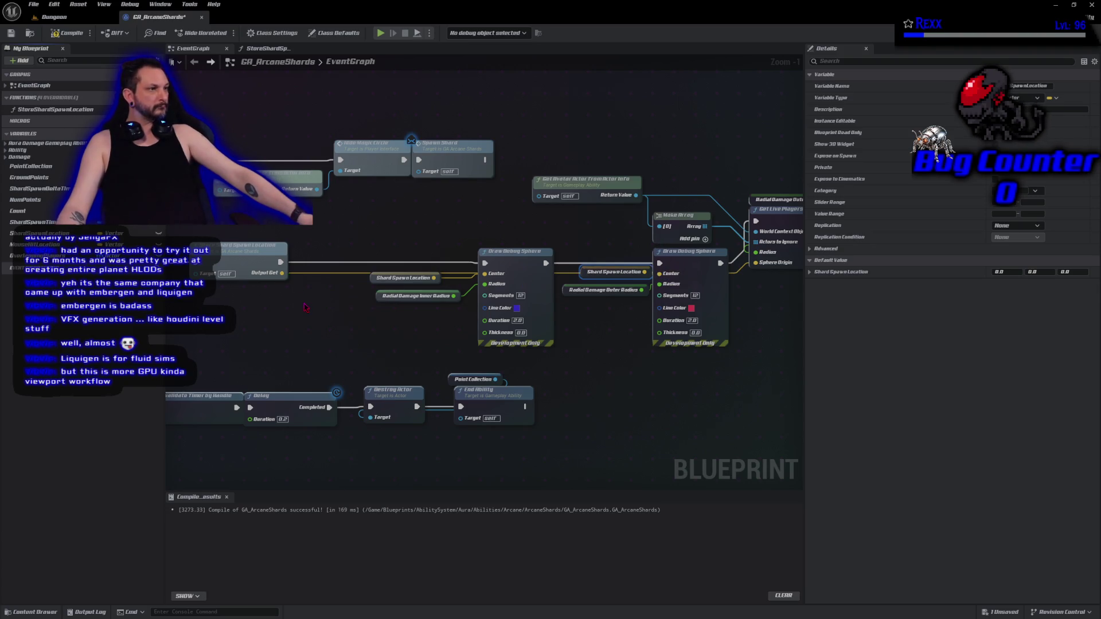
left_click_drag(665, 287, 576, 302)
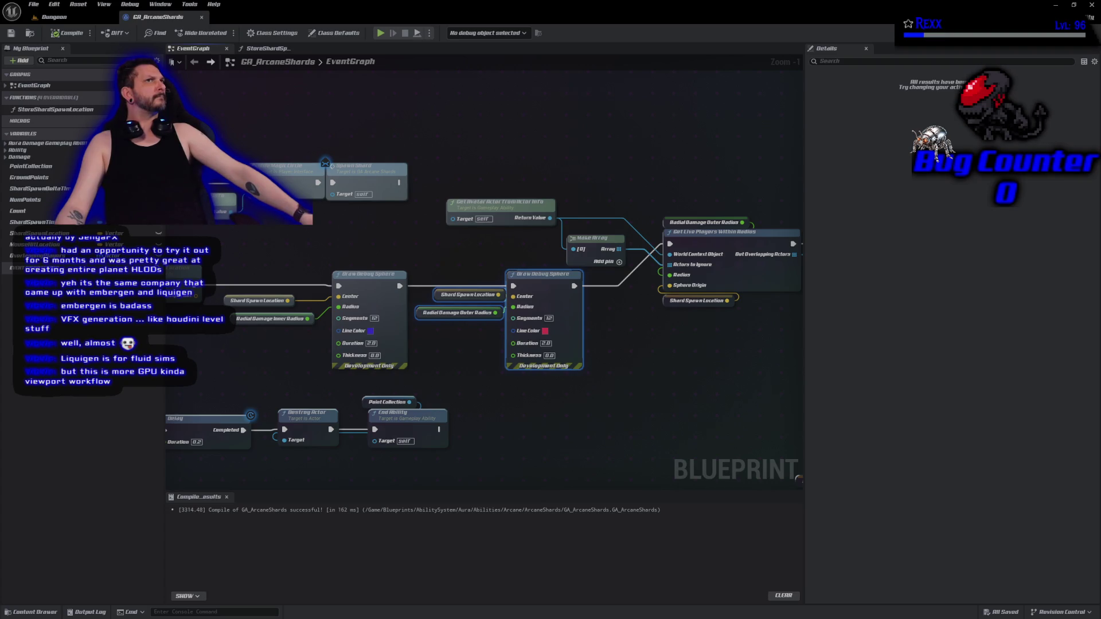
scroll(723, 103, "down", 3)
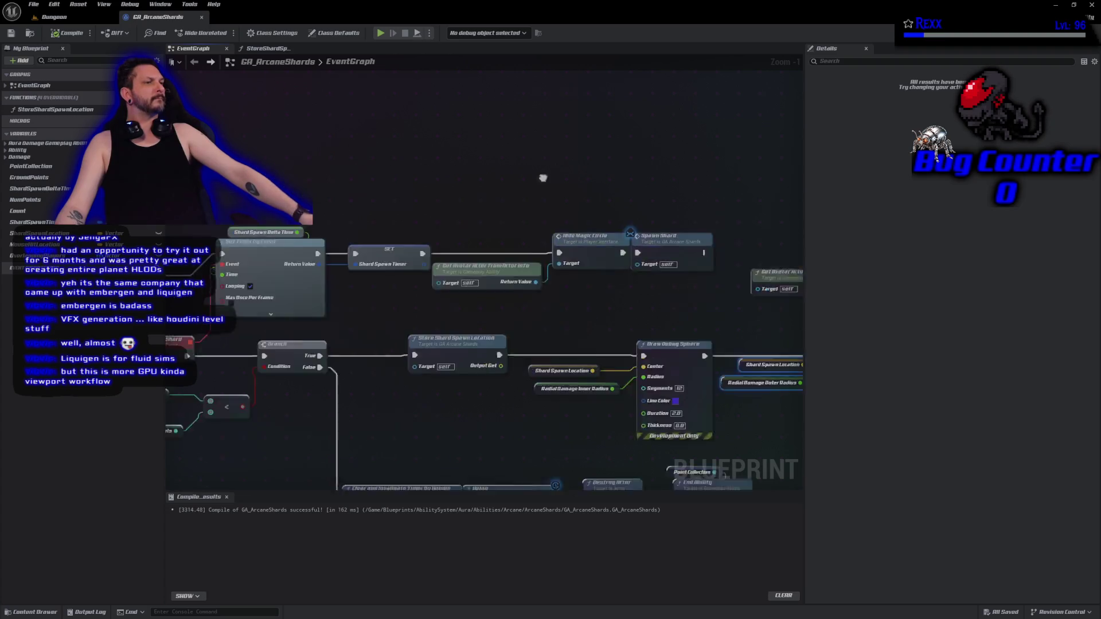
- Box-select both Draw Debug Sphere nodes together with their input getters
scroll(492, 263, "down", 5)
mouse_move(491, 263)
left_mouse_down()
mouse_move(383, 386)
mouse_move(386, 344)
mouse_move(421, 351)
left_mouse_up()
scroll(421, 351, "up", 6)
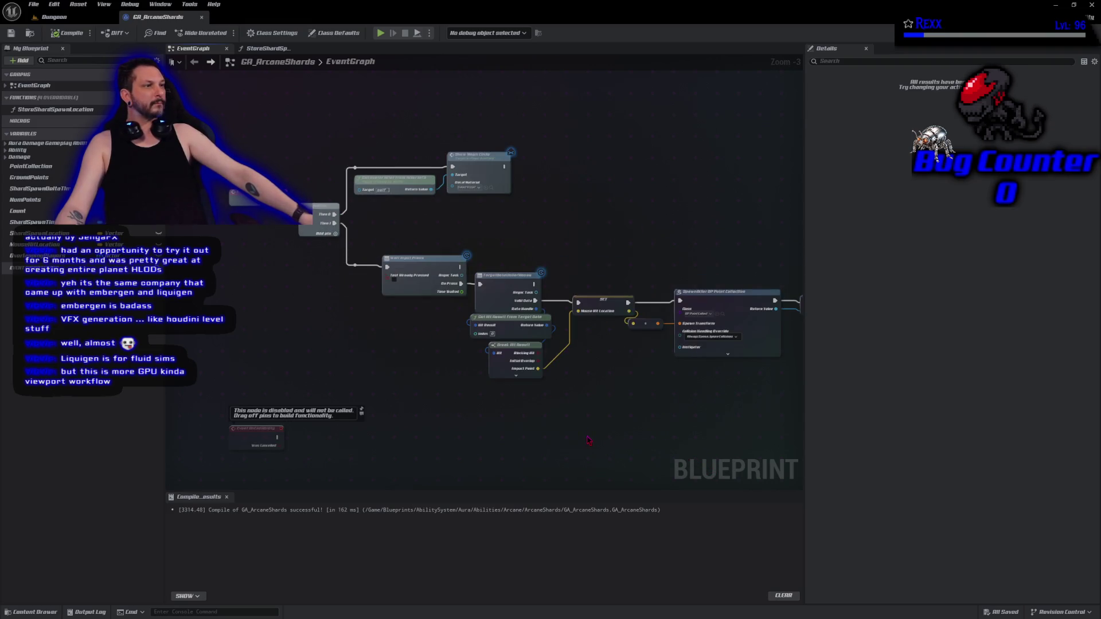
mouse_move(586, 439)
left_mouse_down()
mouse_move(437, 363)
mouse_move(334, 356)
left_mouse_up()
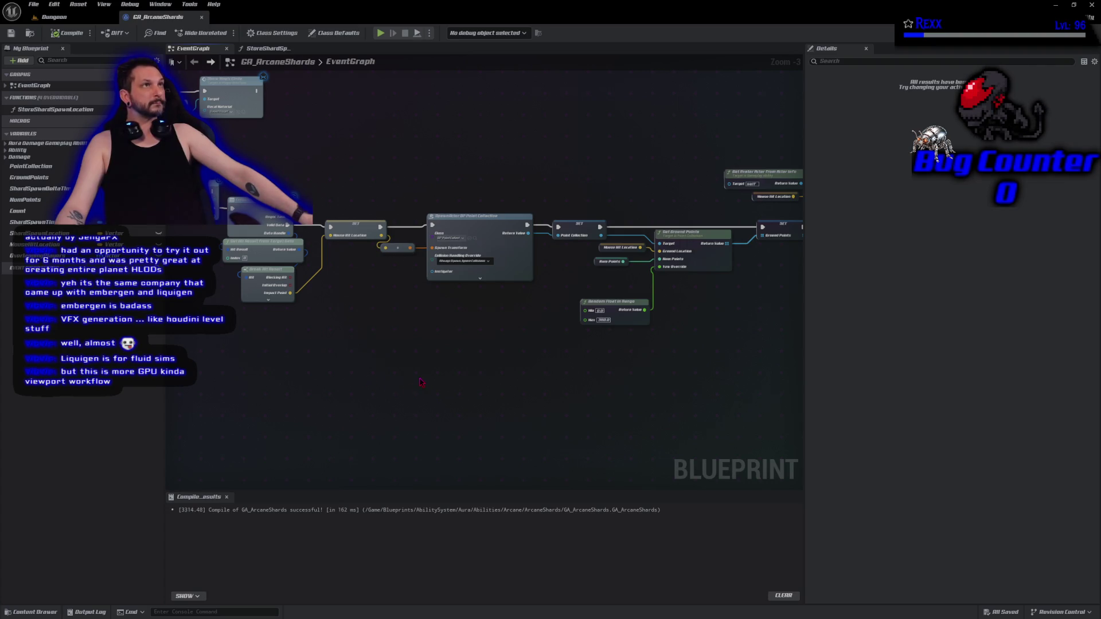
left_click_drag(356, 378, 558, 401)
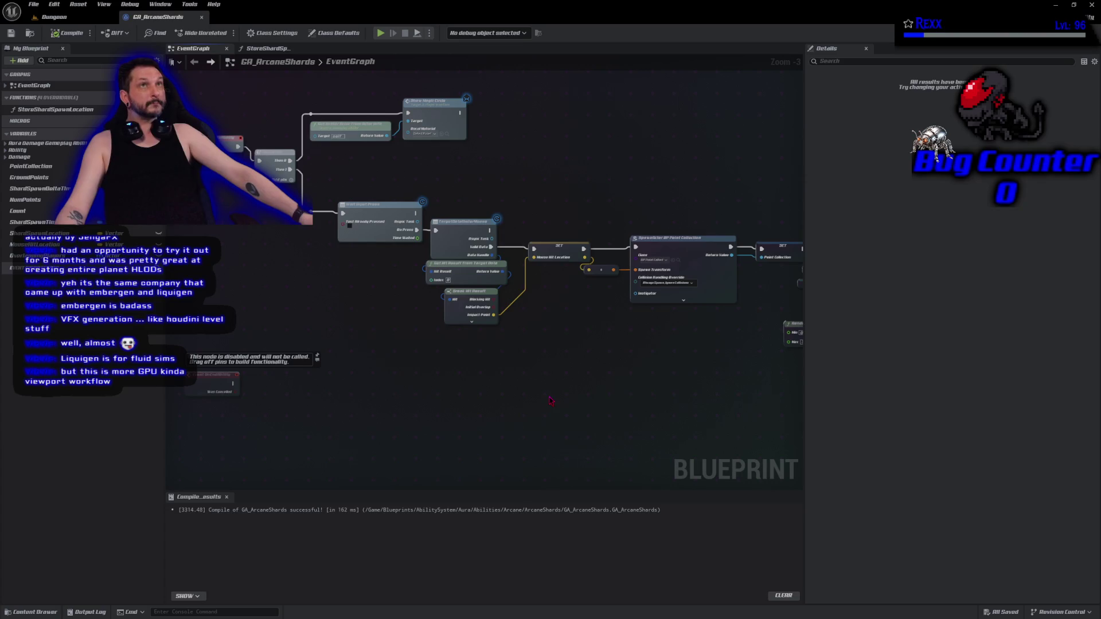
mouse_move(519, 355)
left_mouse_down()
mouse_move(401, 312)
mouse_move(265, 296)
left_mouse_up()
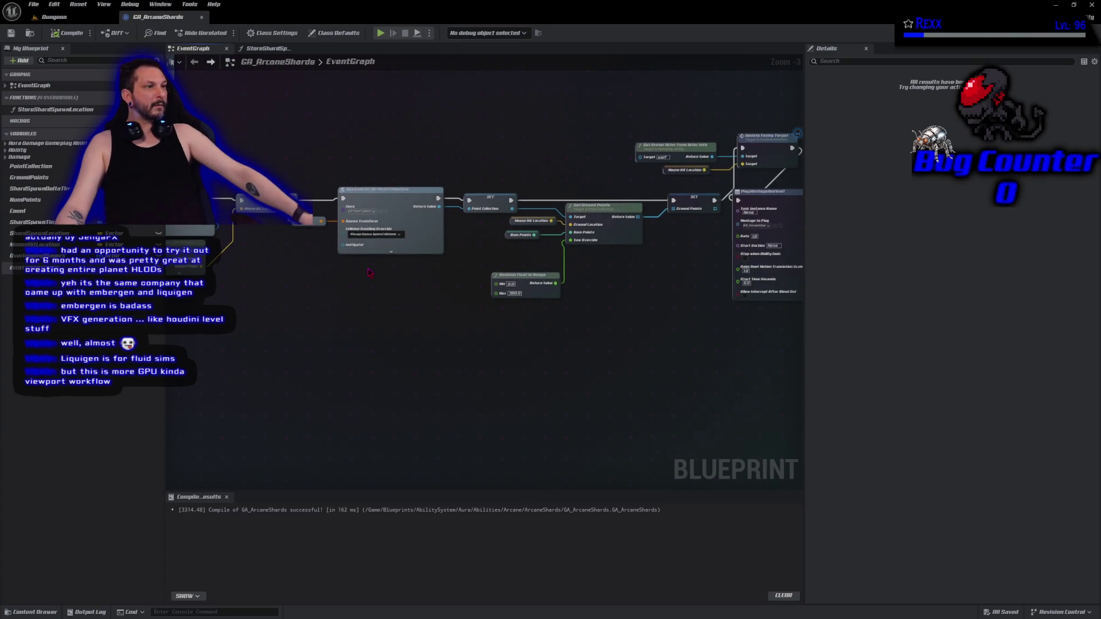
left_click_drag(603, 335, 383, 333)
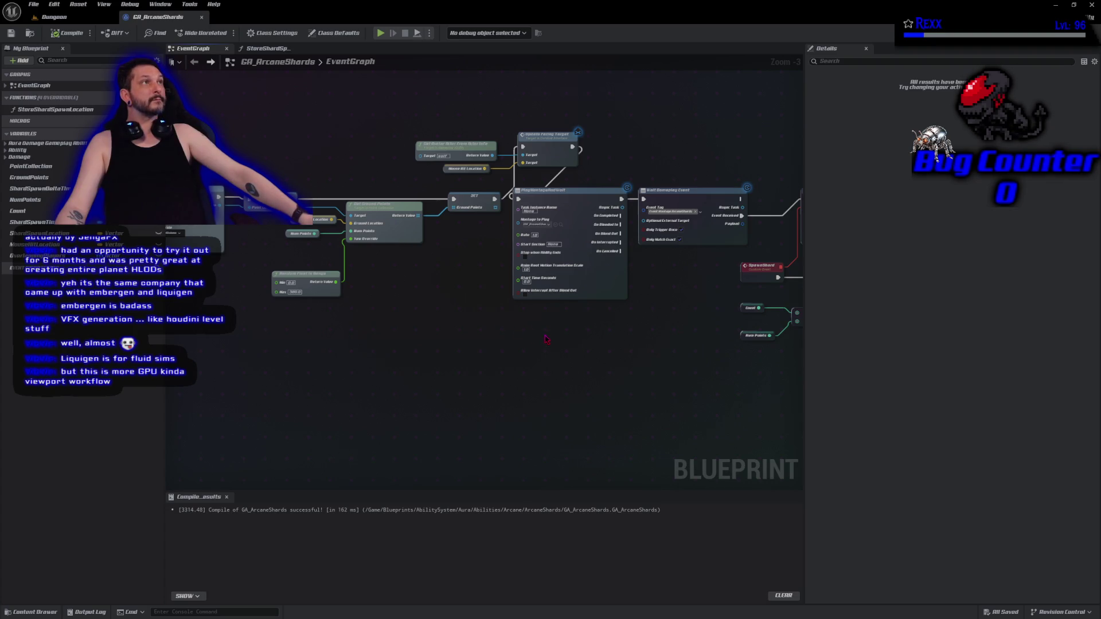
left_click_drag(548, 338, 256, 311)
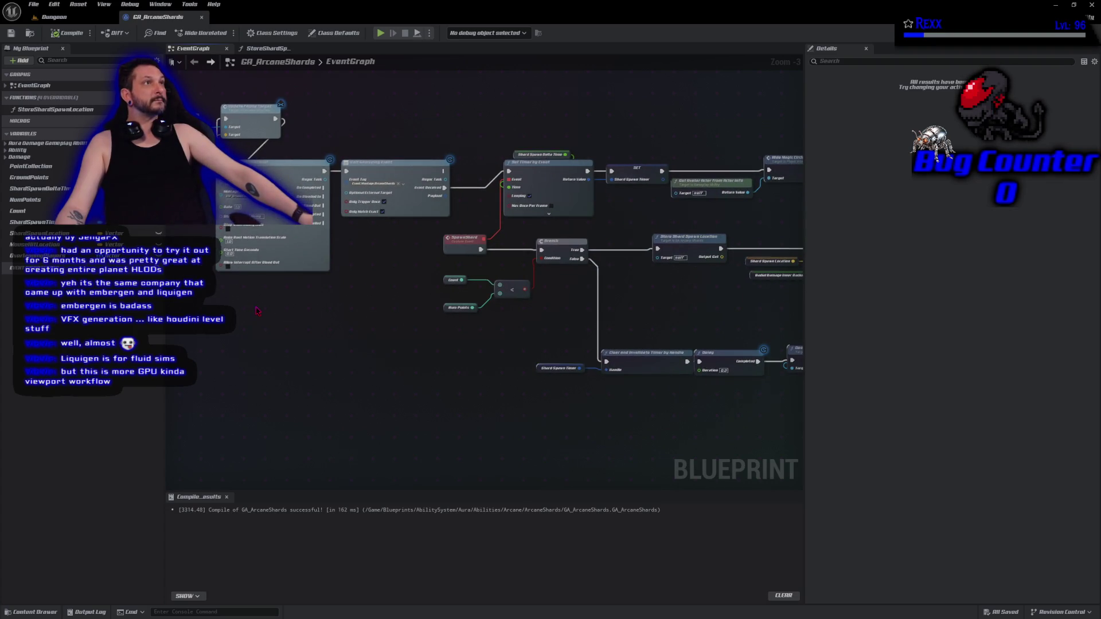
left_click_drag(395, 357, 261, 354)
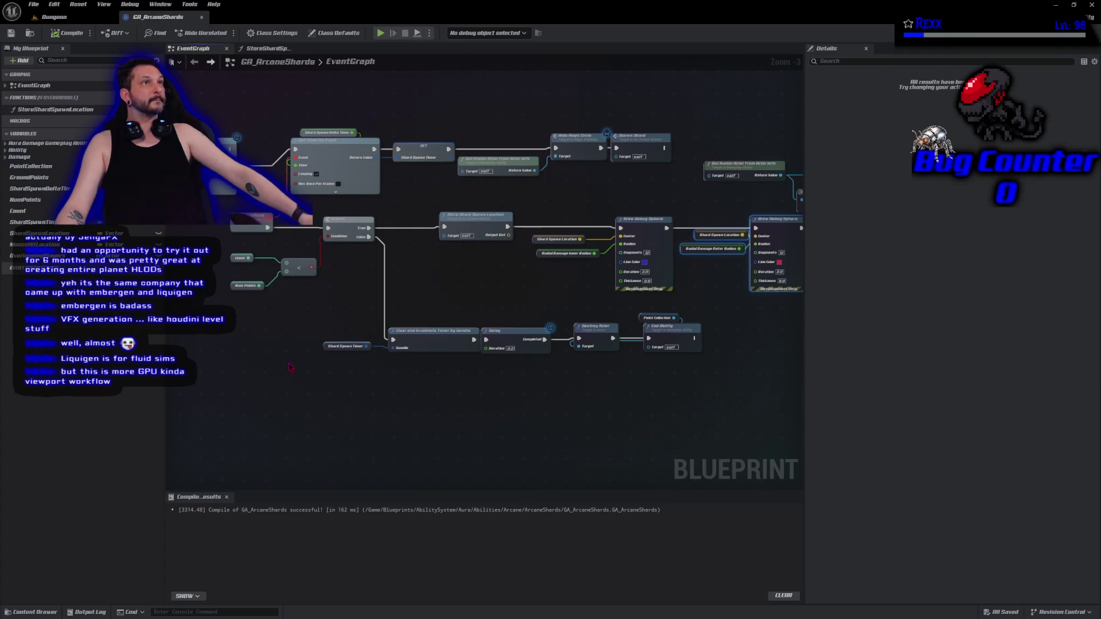
left_click_drag(450, 411, 393, 412)
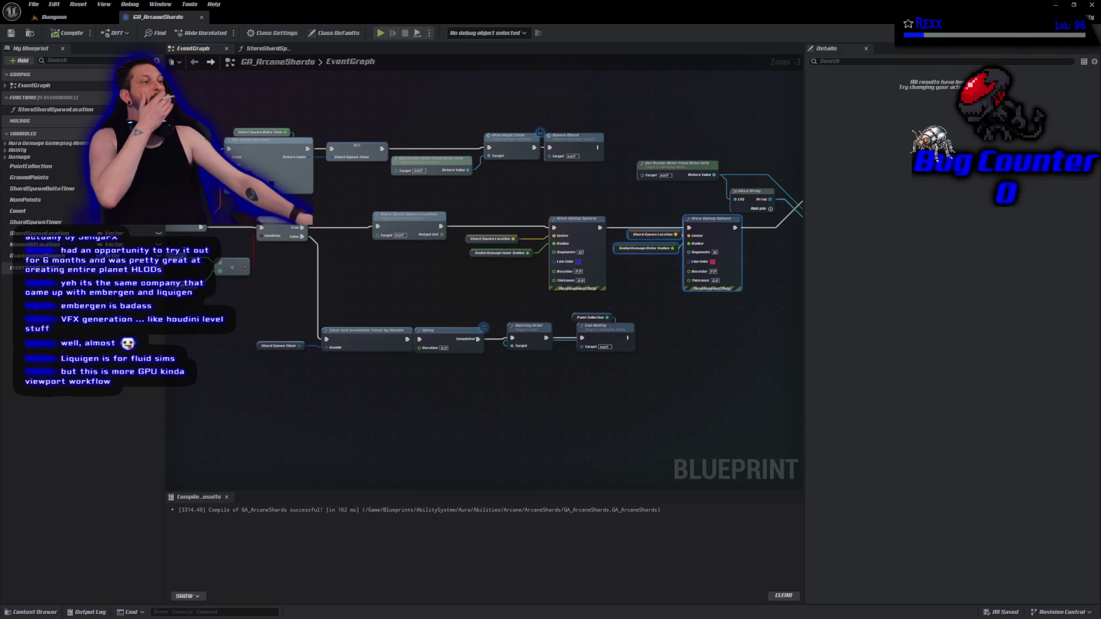
left_click_drag(494, 200, 686, 290)
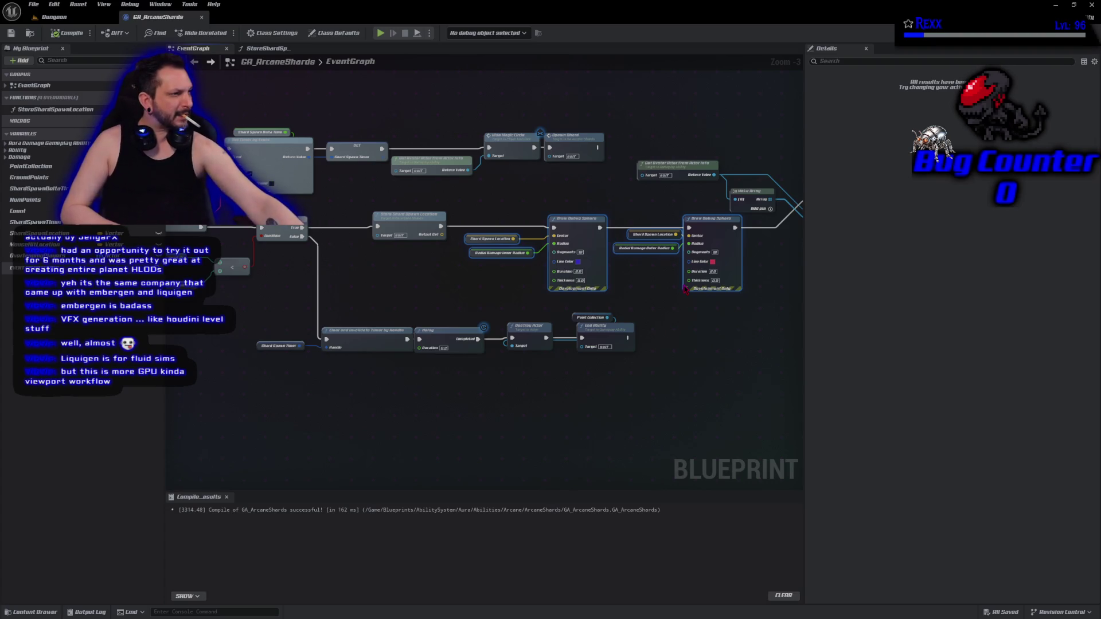
- Delete both Draw Debug Sphere nodes, wire Store Shard Spawn Location's exec into Get Live Players Within Radius, and compile
key("Delete")
mouse_move(443, 228)
left_mouse_down()
mouse_move(307, 243)
mouse_move(338, 268)
mouse_move(565, 293)
mouse_move(702, 257)
mouse_move(688, 244)
left_mouse_up()
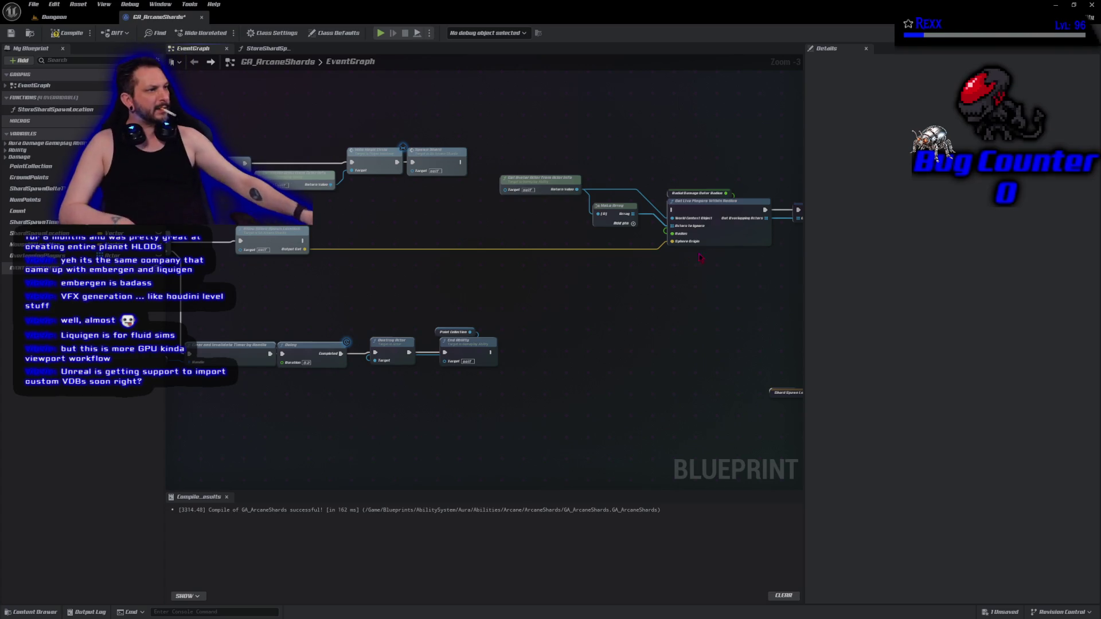
mouse_move(304, 241)
left_mouse_down()
mouse_move(648, 240)
mouse_move(658, 217)
left_mouse_up()
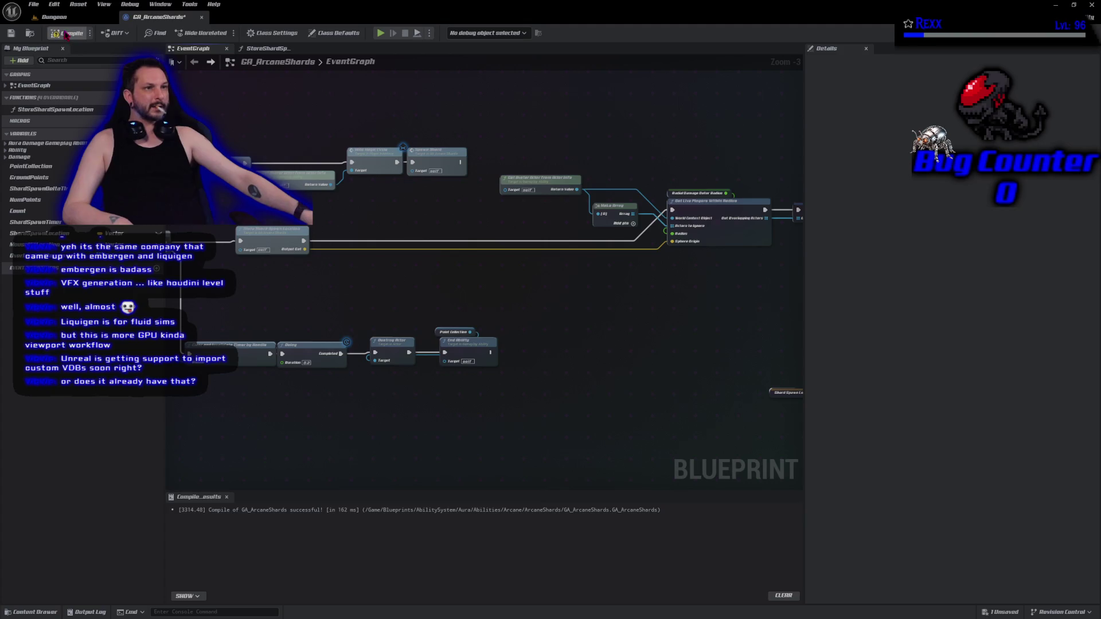
left_click(33, 4)
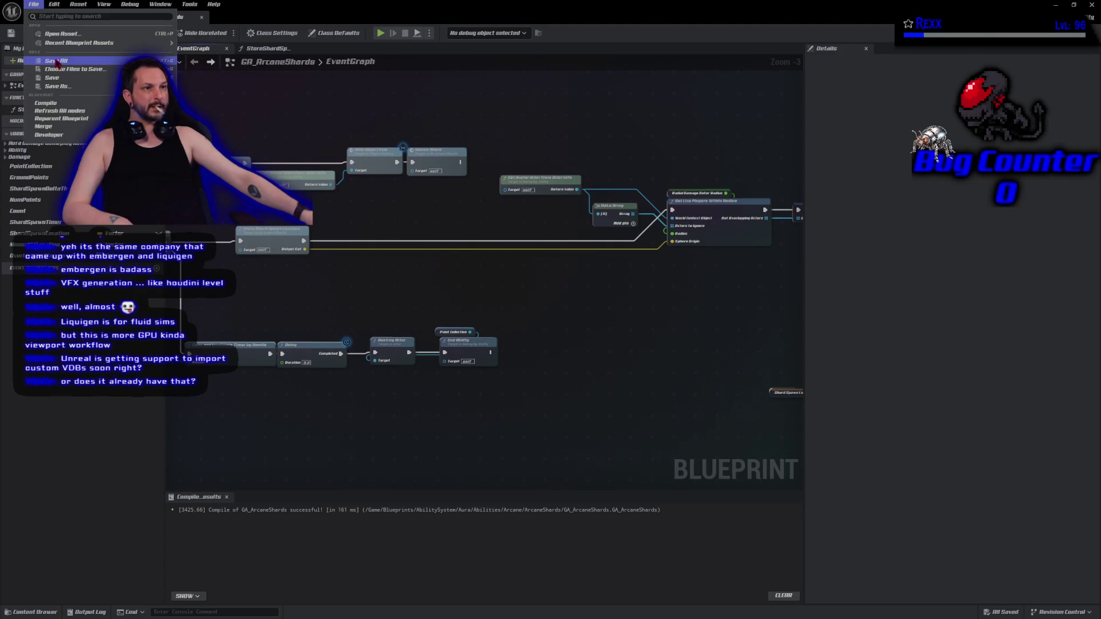
- Close the File menu so the compiled EventGraph stays on screen
key("Escape")
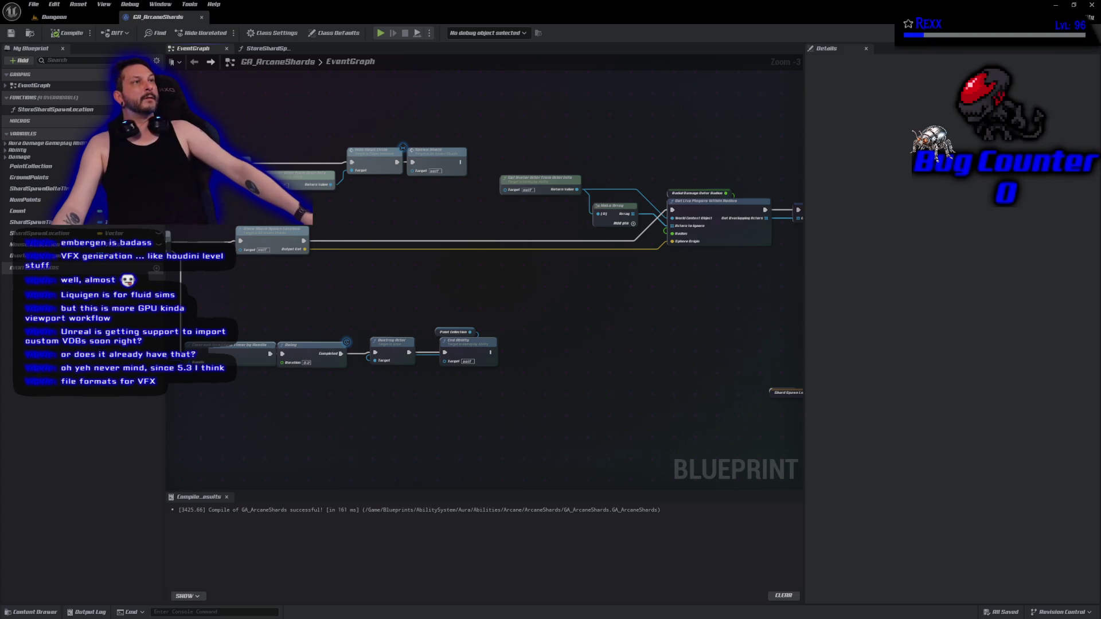
- Find the Store Shard Spawn Location call in the EventGraph and open its function graph
mouse_move(490, 330)
left_mouse_down()
mouse_move(361, 339)
mouse_move(638, 367)
left_mouse_up()
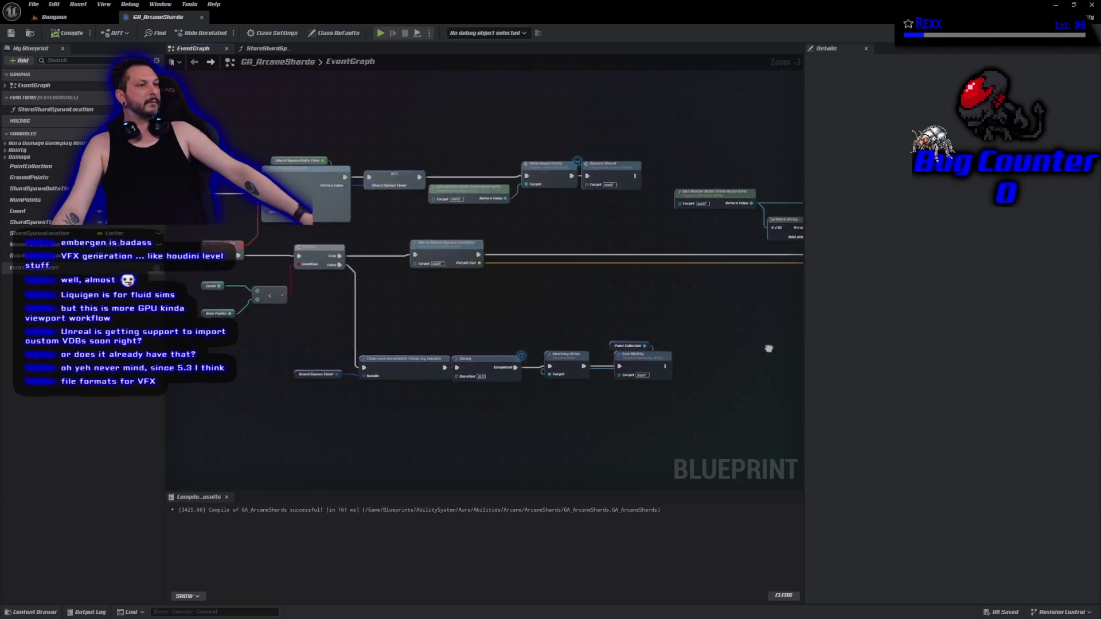
scroll(479, 323, "down", 2)
scroll(463, 317, "up", 1)
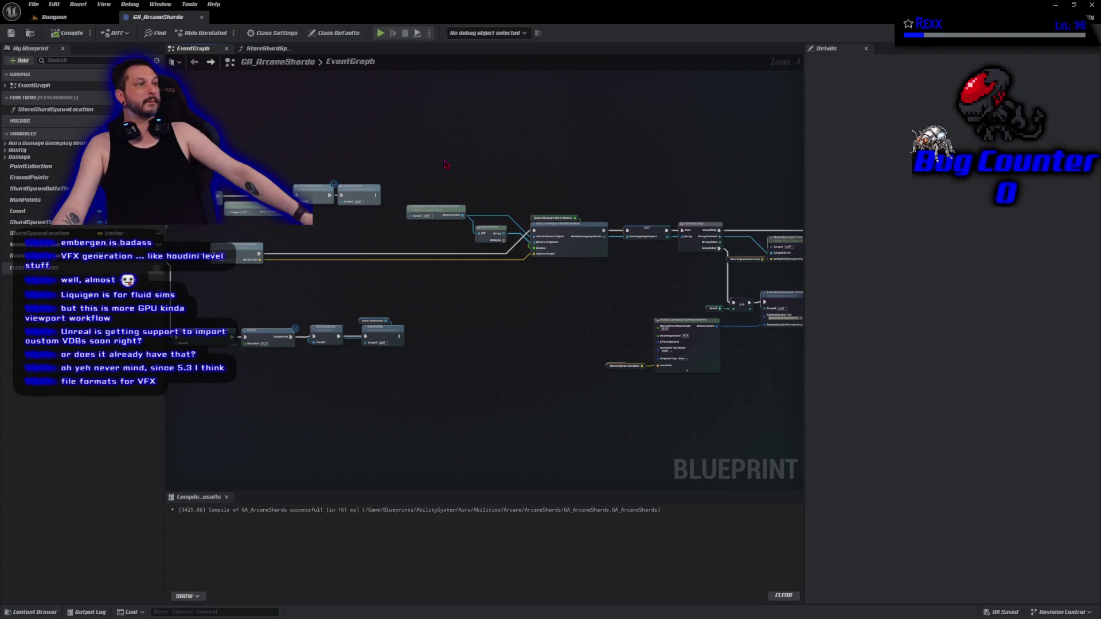
scroll(494, 300, "up", 4)
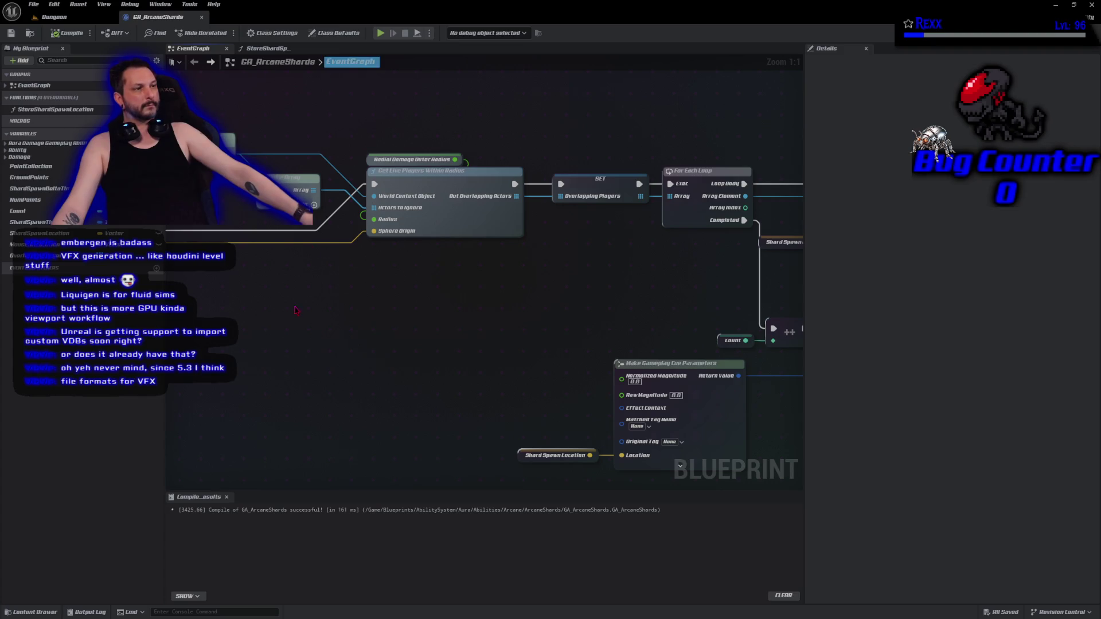
left_click_drag(298, 313, 641, 380)
left_click_drag(184, 339, 459, 344)
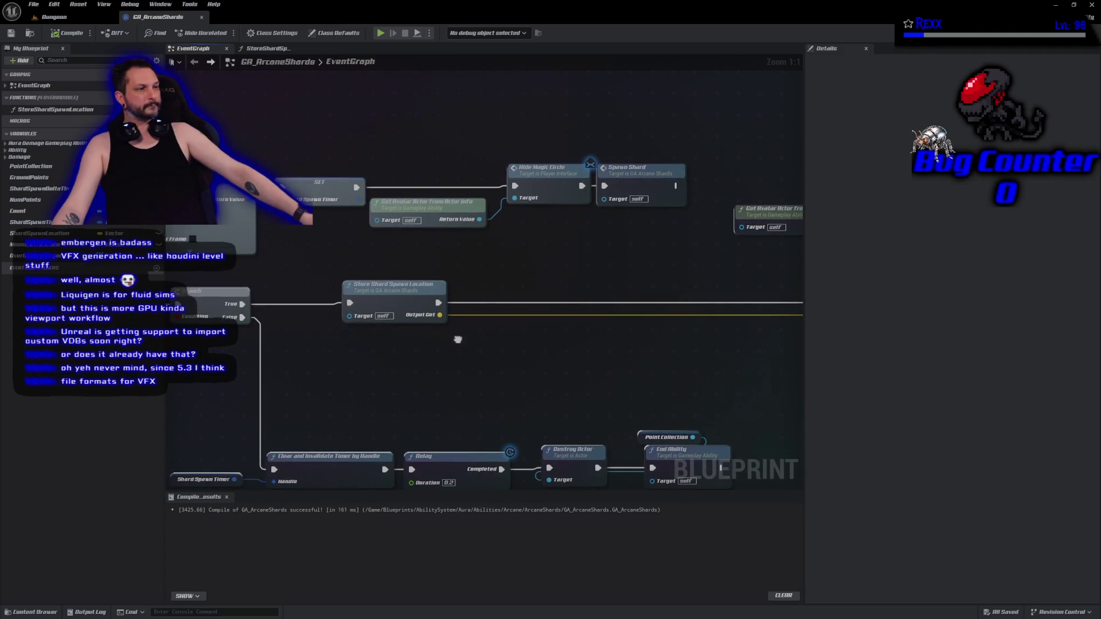
double_click(383, 293)
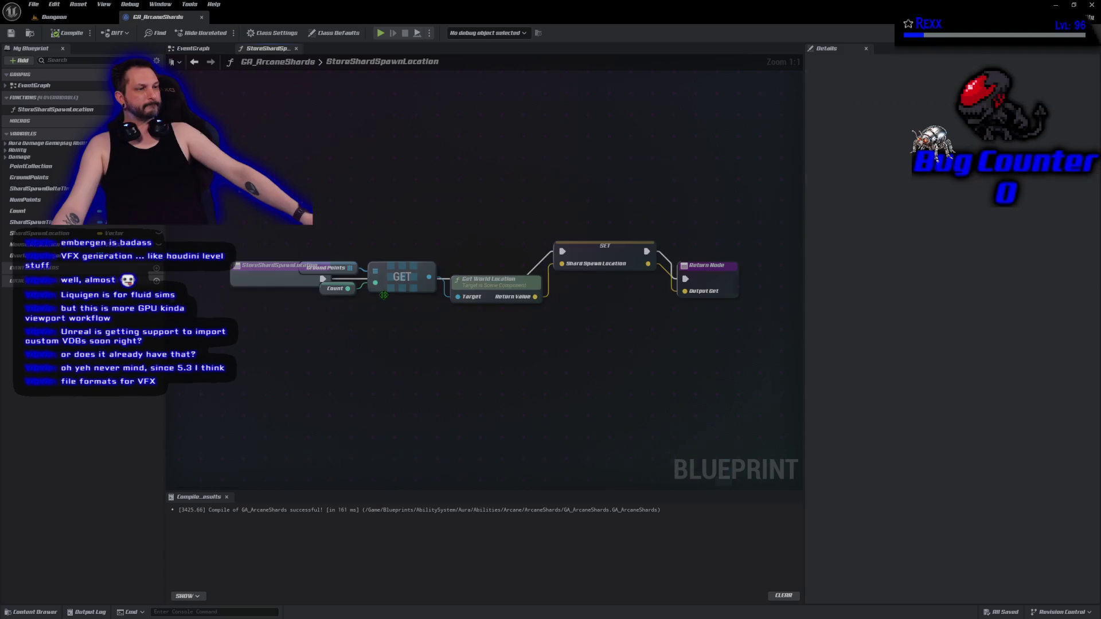
- Move the function's GET, Get World Location and SET nodes into the EventGraph below the call
mouse_move(354, 368)
left_mouse_down()
mouse_move(536, 264)
mouse_move(601, 260)
left_mouse_up()
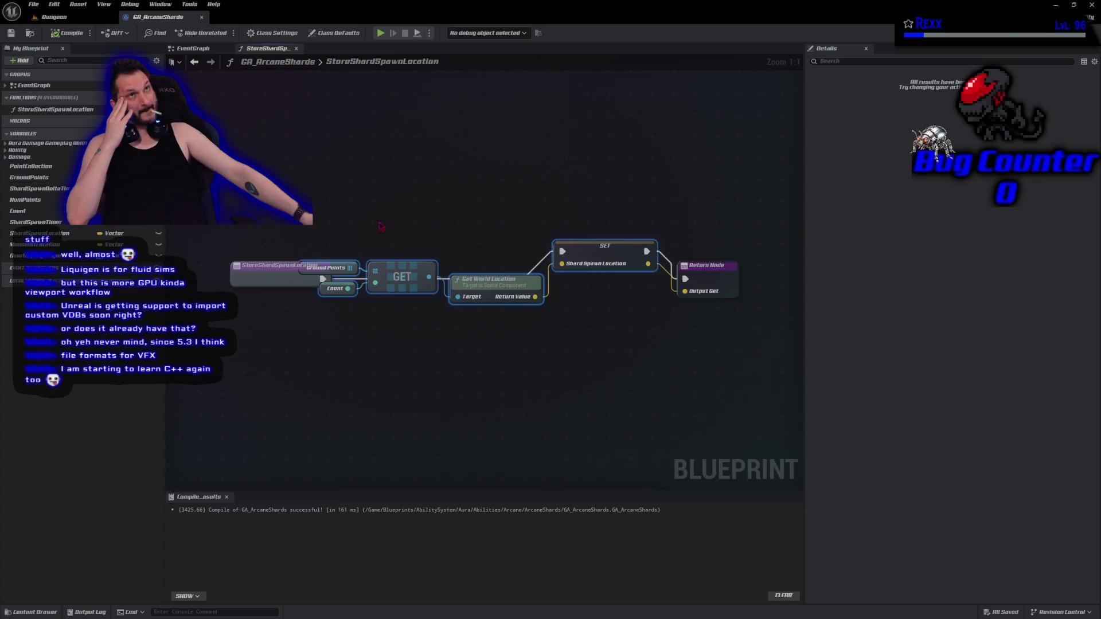
key("Delete")
key("alt+Left")
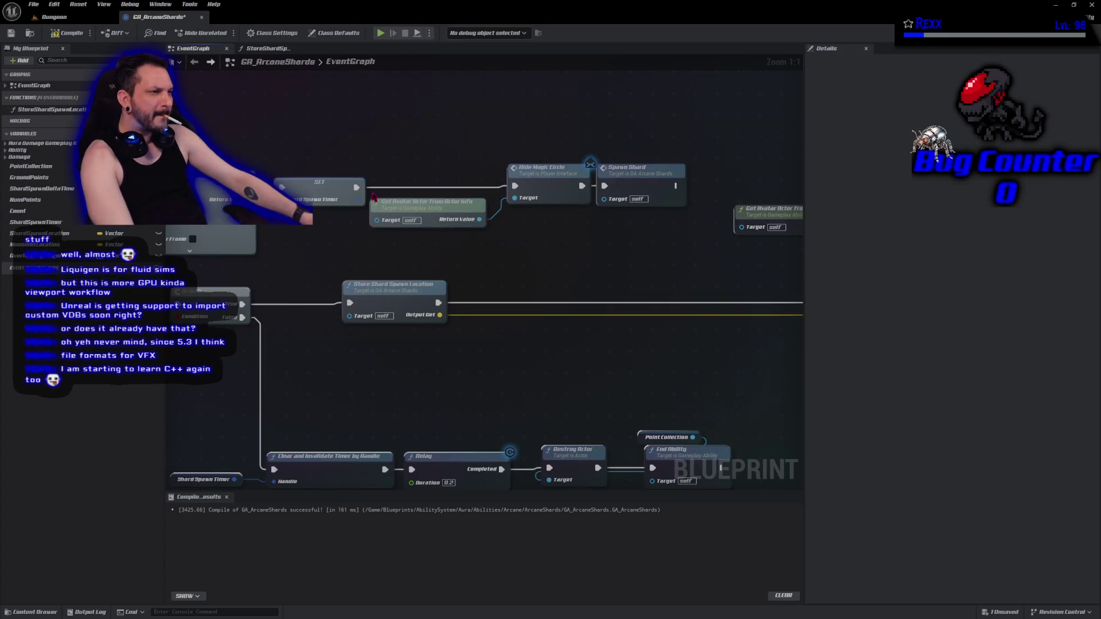
key("ctrl+v")
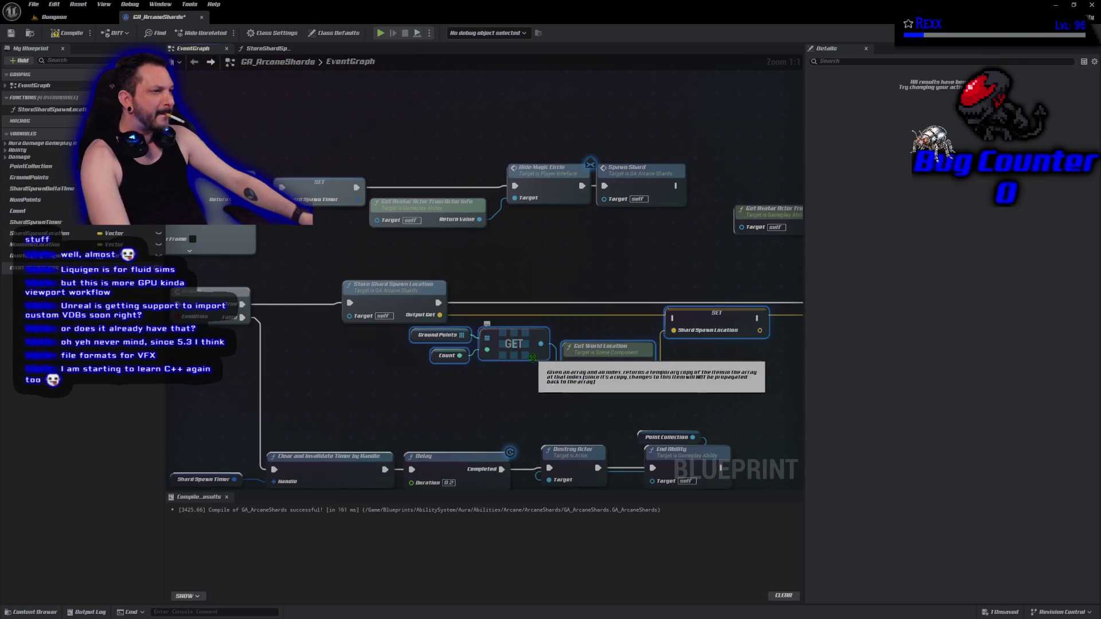
left_click_drag(517, 342, 494, 363)
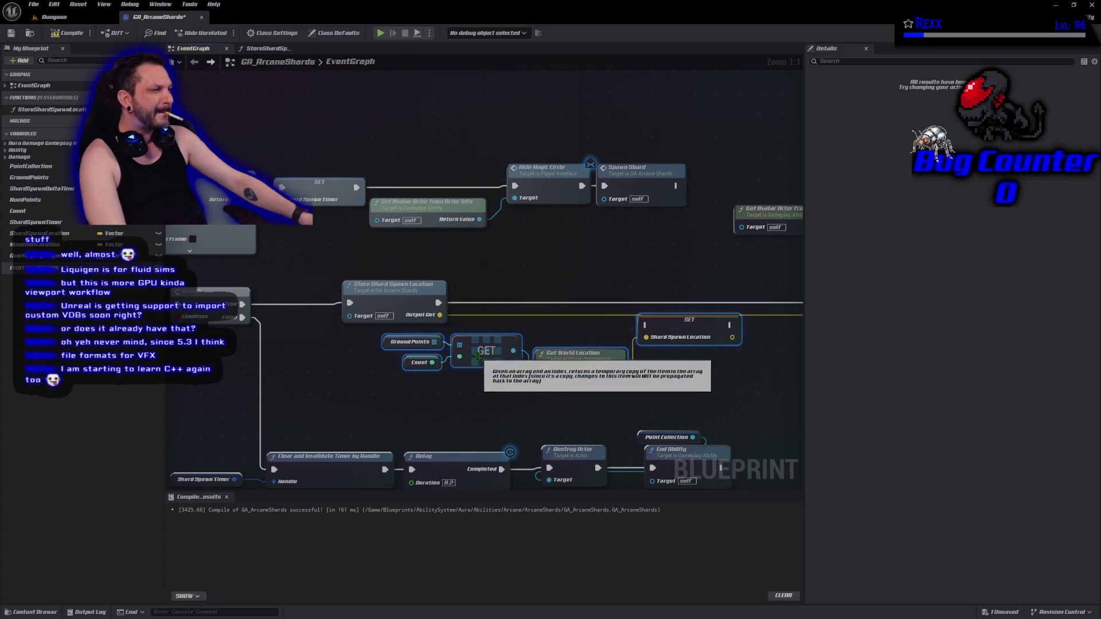
- Rewire the exec flow through SET Shard Spawn Location, delete the function call, and compile
left_click_drag(439, 303, 701, 328)
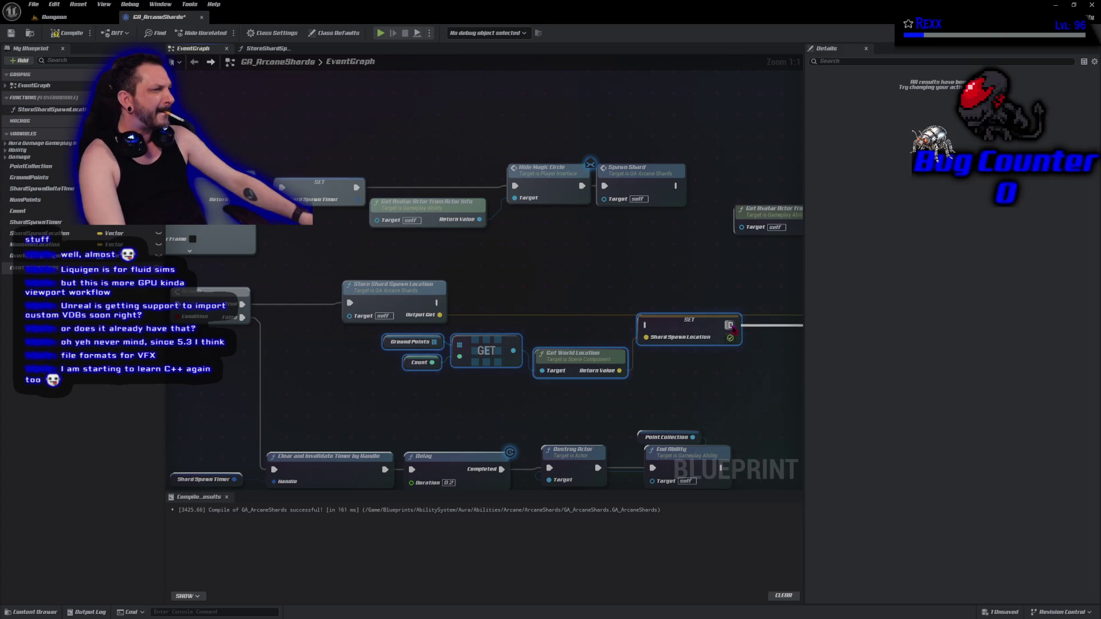
left_click_drag(436, 303, 645, 325)
mouse_move(438, 314)
left_mouse_down()
mouse_move(757, 361)
mouse_move(733, 337)
left_mouse_up()
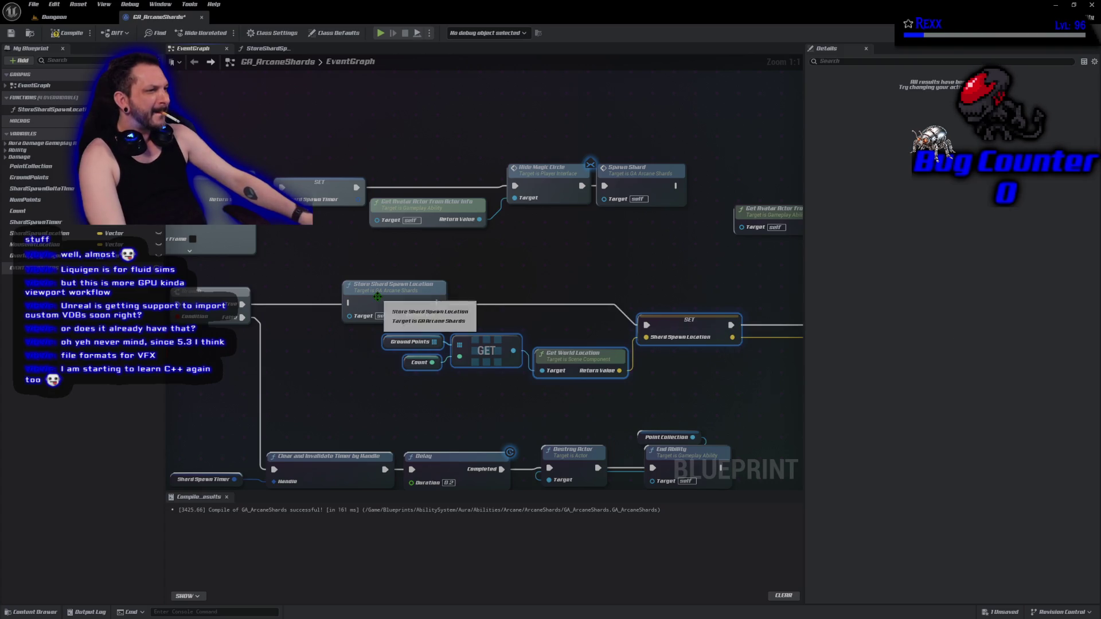
left_click_drag(370, 287, 362, 259)
key("Delete")
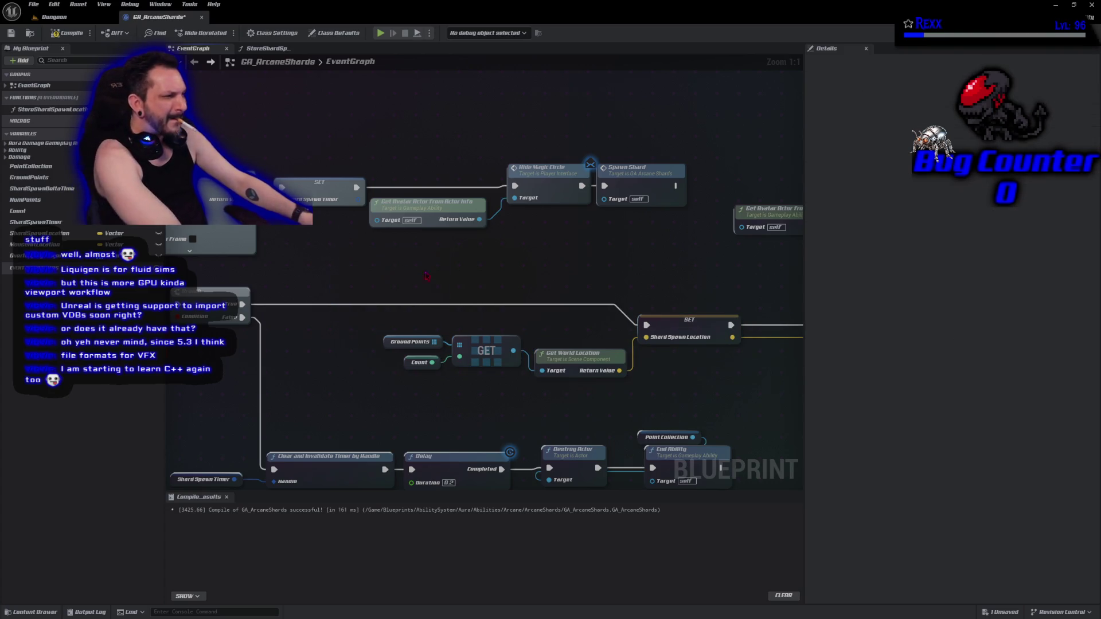
scroll(220, 82, "down", 2)
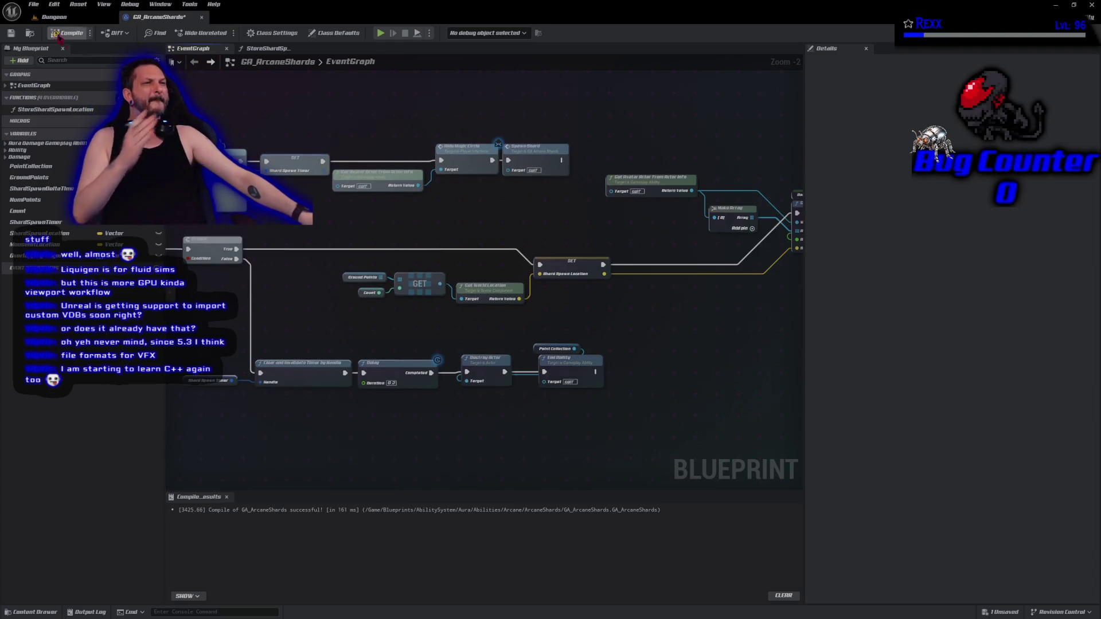
left_click(11, 33)
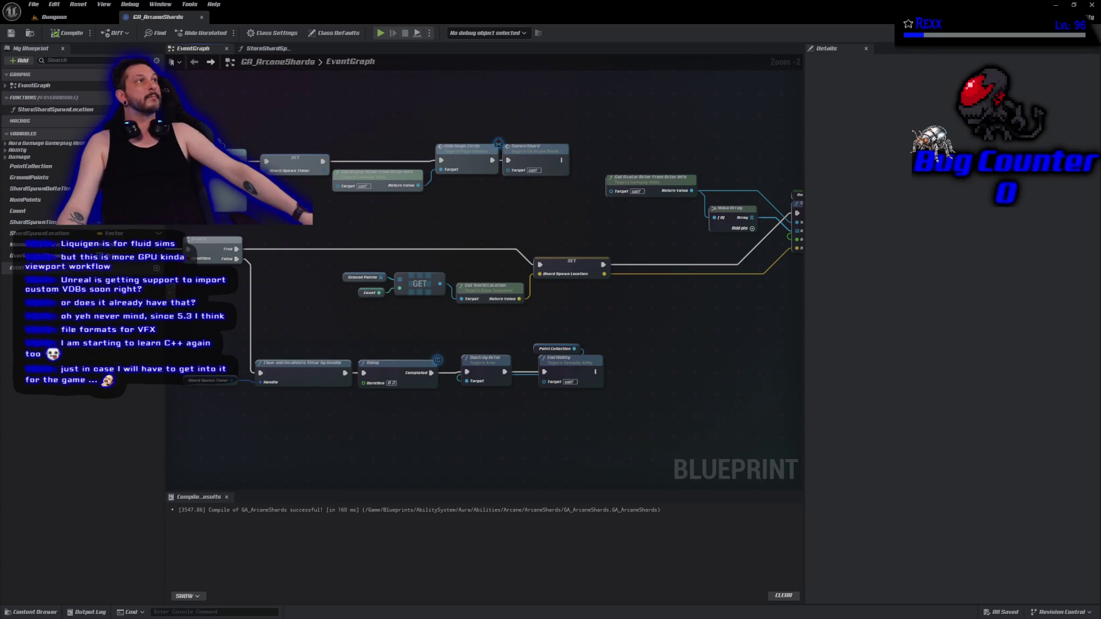
- Feed a ShardSpawnLocation getter into Sphere Origin and recompile the blueprint
left_click_drag(692, 303, 531, 303)
left_click(60, 233)
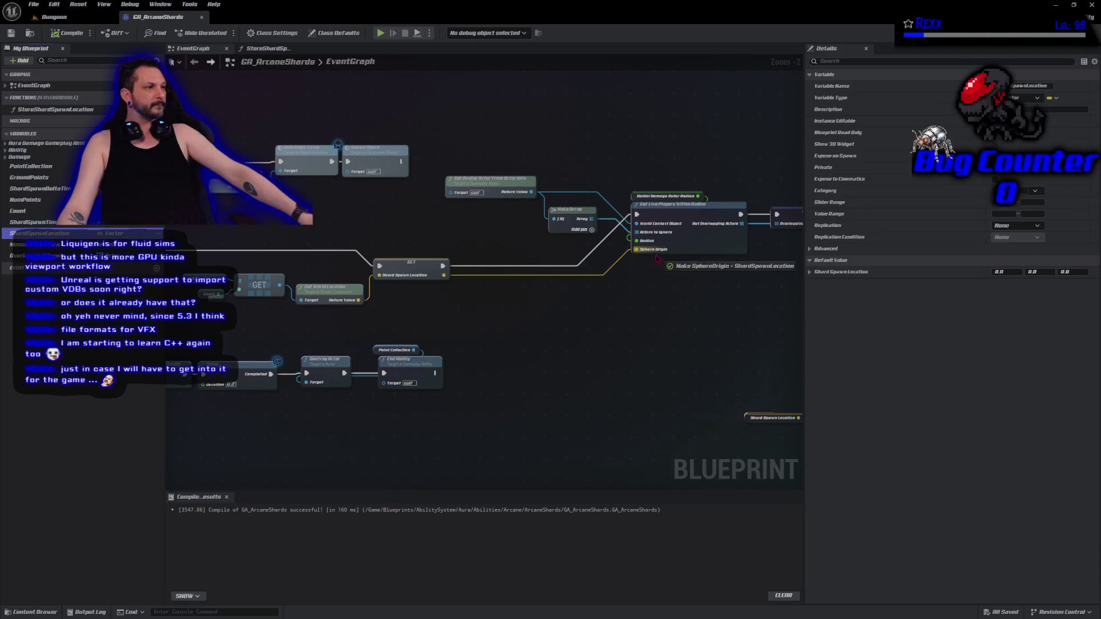
left_click_drag(654, 256, 542, 288)
left_click(64, 34)
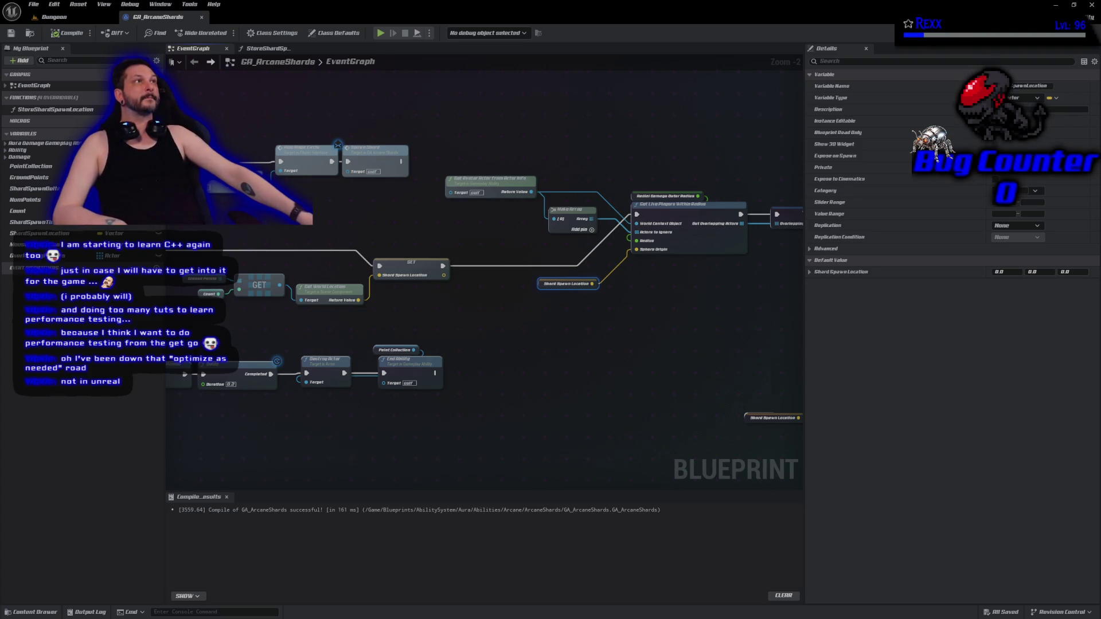
- Cut the Ground Points GET, Get World Location and SET nodes from the EventGraph, then open StoreShardSpawnLocation
mouse_move(389, 325)
left_mouse_down()
mouse_move(321, 270)
mouse_move(216, 225)
left_mouse_up()
right_click(391, 271)
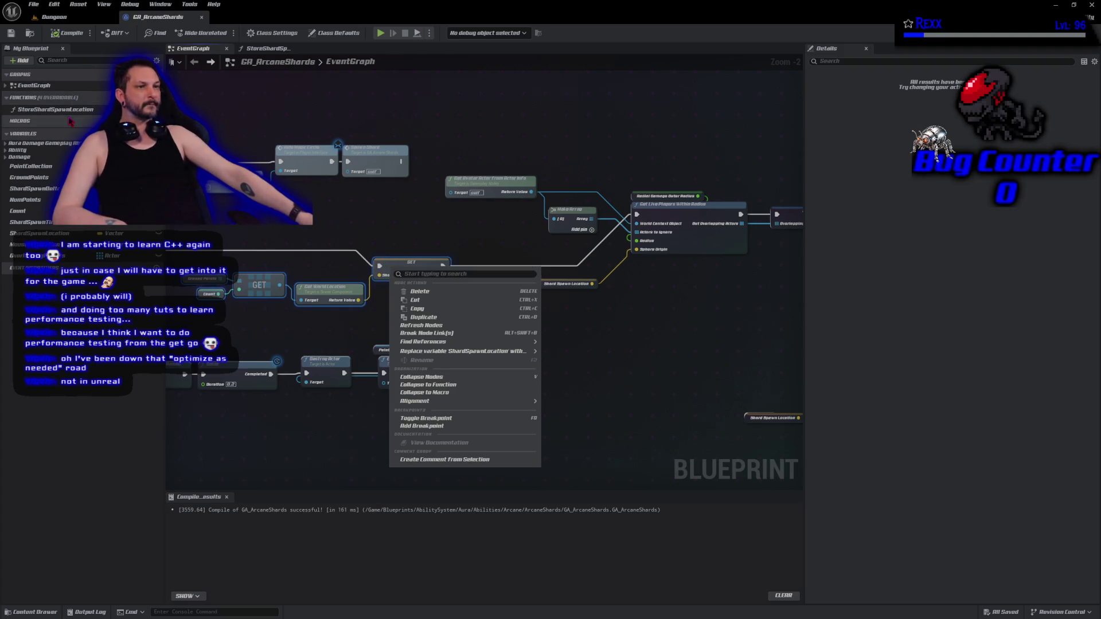
left_click(431, 300)
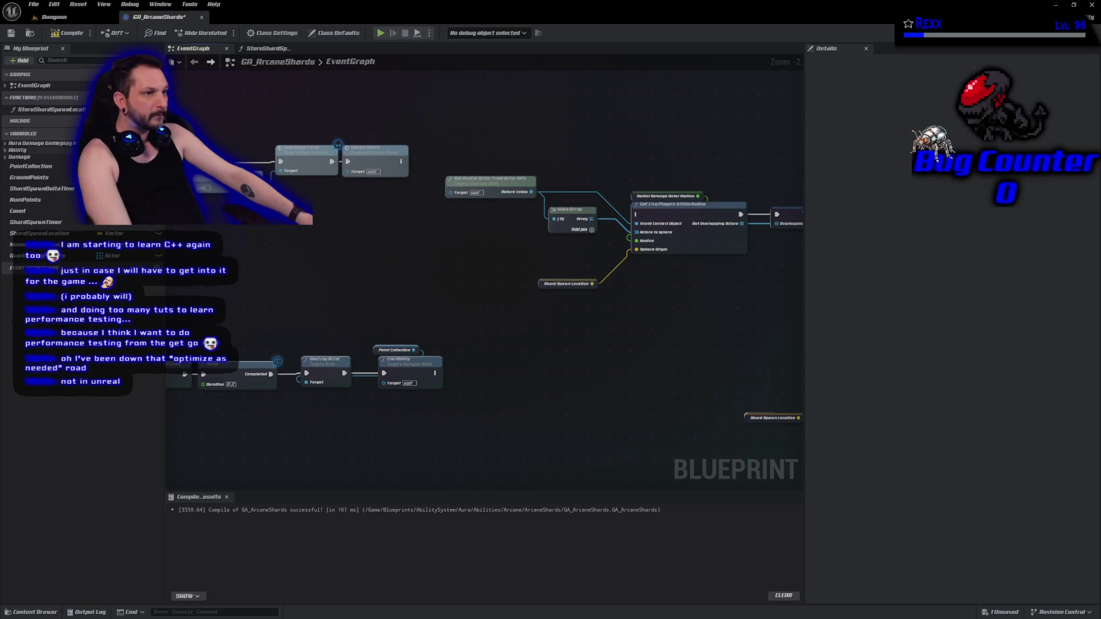
double_click(12, 109)
- Paste the nodes into StoreShardSpawnLocation, chain entry→SET→Return Node with SET feeding Output Get, then save and compile
key("ctrl+v")
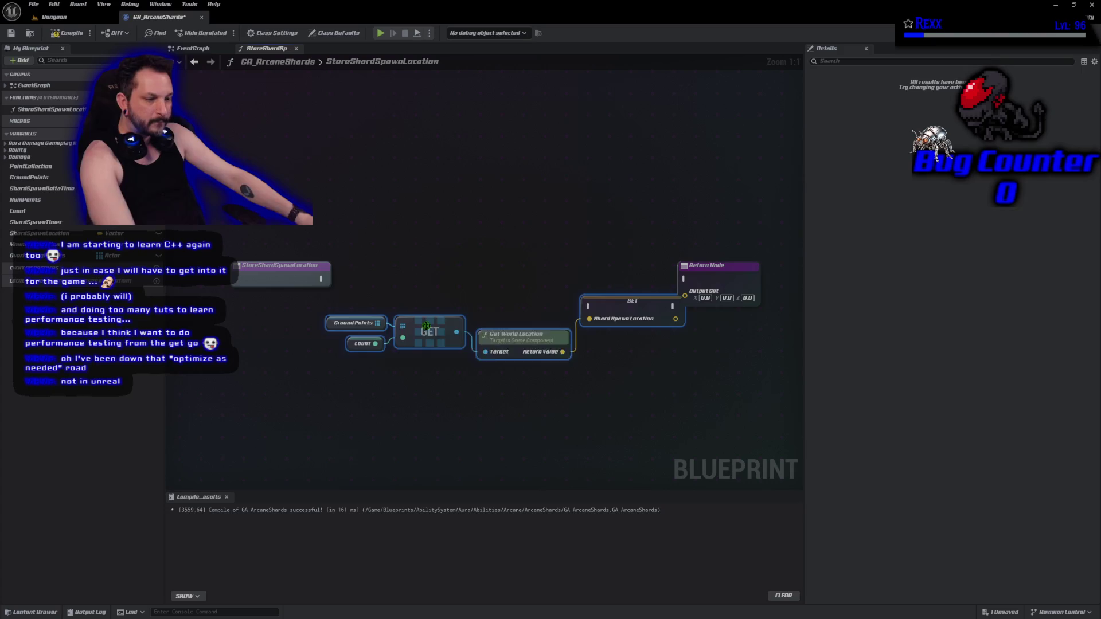
mouse_move(324, 284)
left_mouse_down()
mouse_move(538, 298)
mouse_move(435, 278)
mouse_move(570, 314)
mouse_move(589, 308)
left_mouse_up()
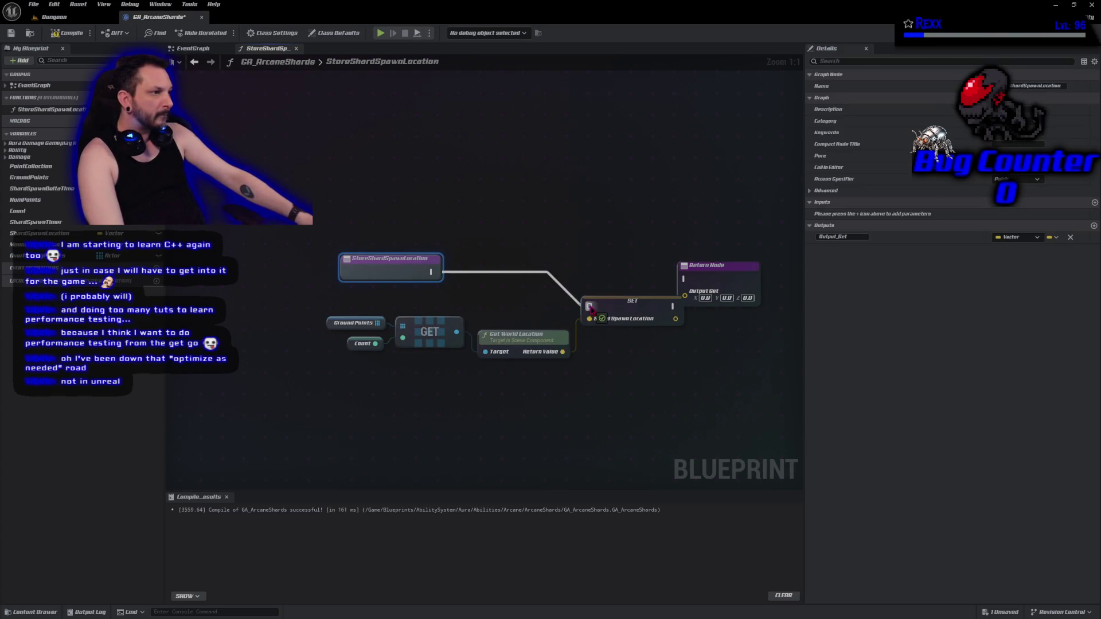
left_click_drag(673, 306, 685, 279)
left_click_drag(711, 266, 752, 272)
mouse_move(675, 319)
left_mouse_down()
mouse_move(712, 321)
mouse_move(727, 305)
left_mouse_up()
key("ctrl+s")
left_click(241, 320)
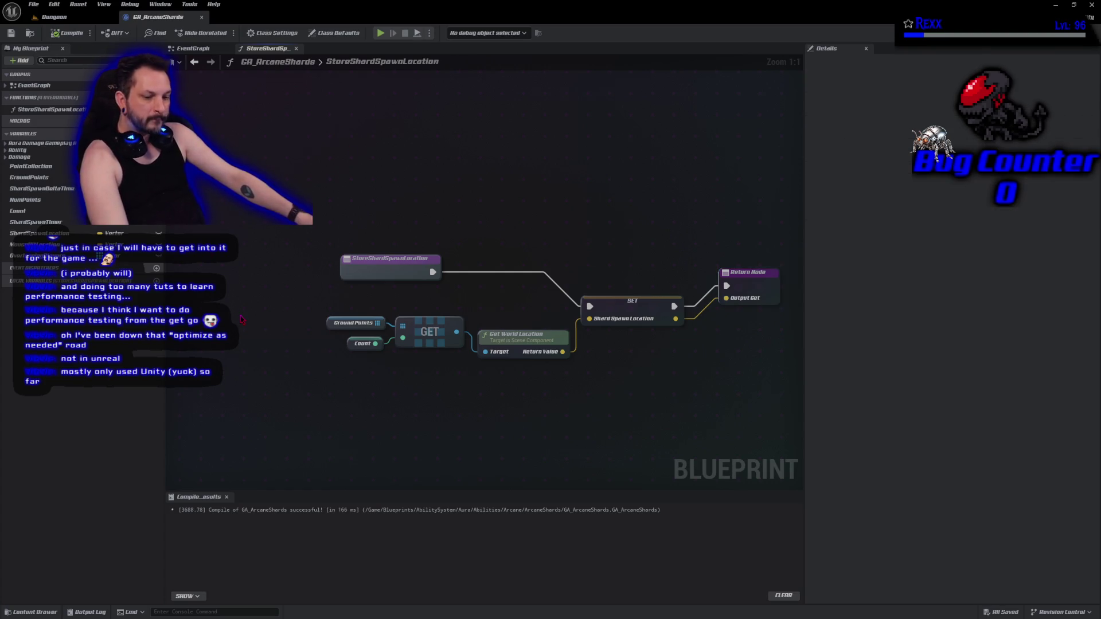
left_click(194, 50)
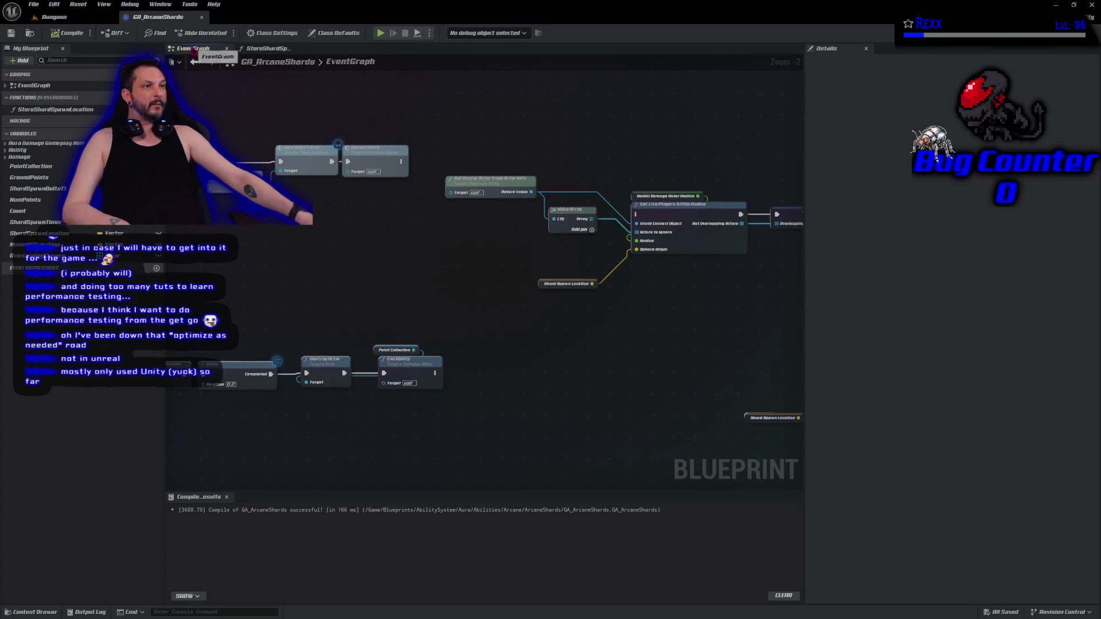
- Place a StoreShardSpawnLocation call after the Branch, wire it to the next node, then compile and save
left_click_drag(401, 255, 605, 245)
mouse_move(67, 112)
left_mouse_down()
mouse_move(327, 218)
mouse_move(253, 241)
left_mouse_up()
mouse_move(336, 261)
left_mouse_down()
mouse_move(746, 256)
mouse_move(788, 207)
left_mouse_up()
left_click(72, 32)
left_click(11, 33)
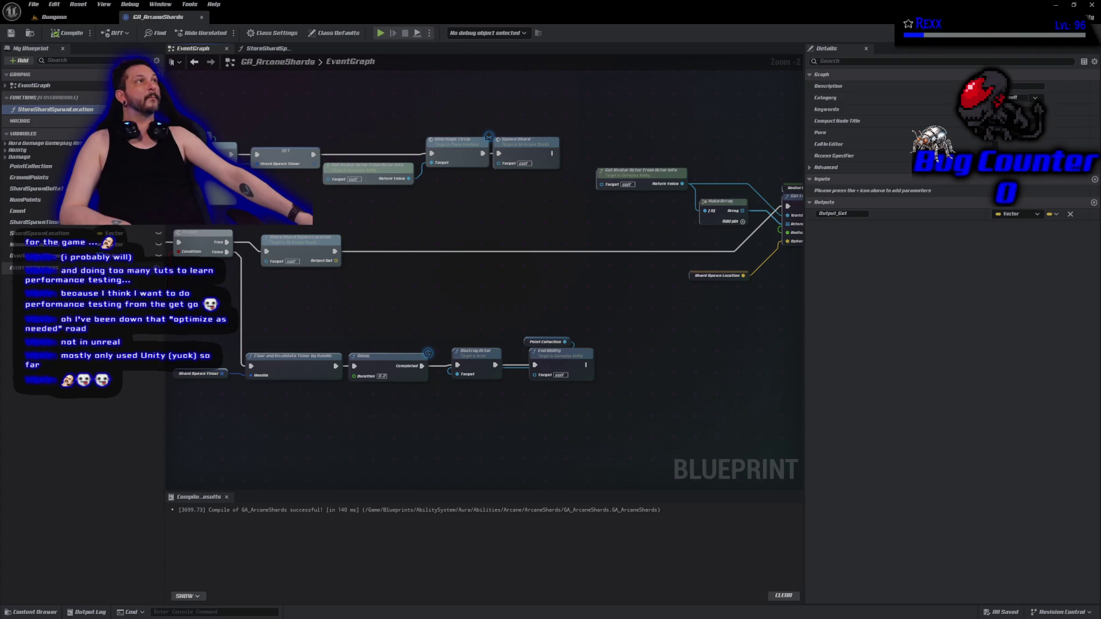
- Remove the Output Get return value from StoreShardSpawnLocation's Return Node and recompile
double_click(293, 261)
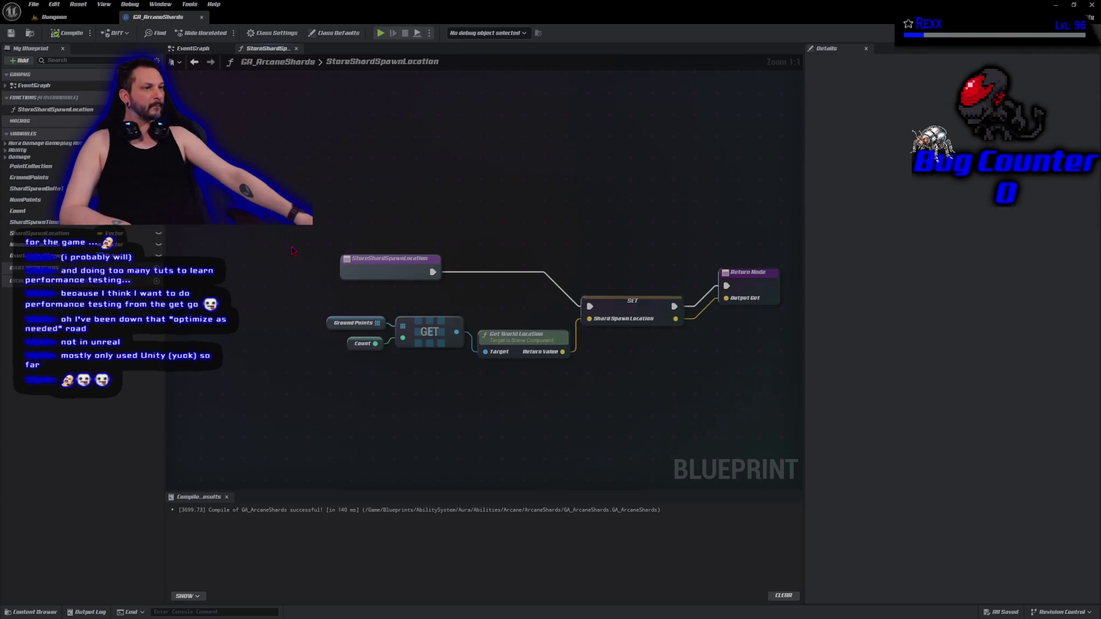
left_click(731, 304)
left_click(1075, 218)
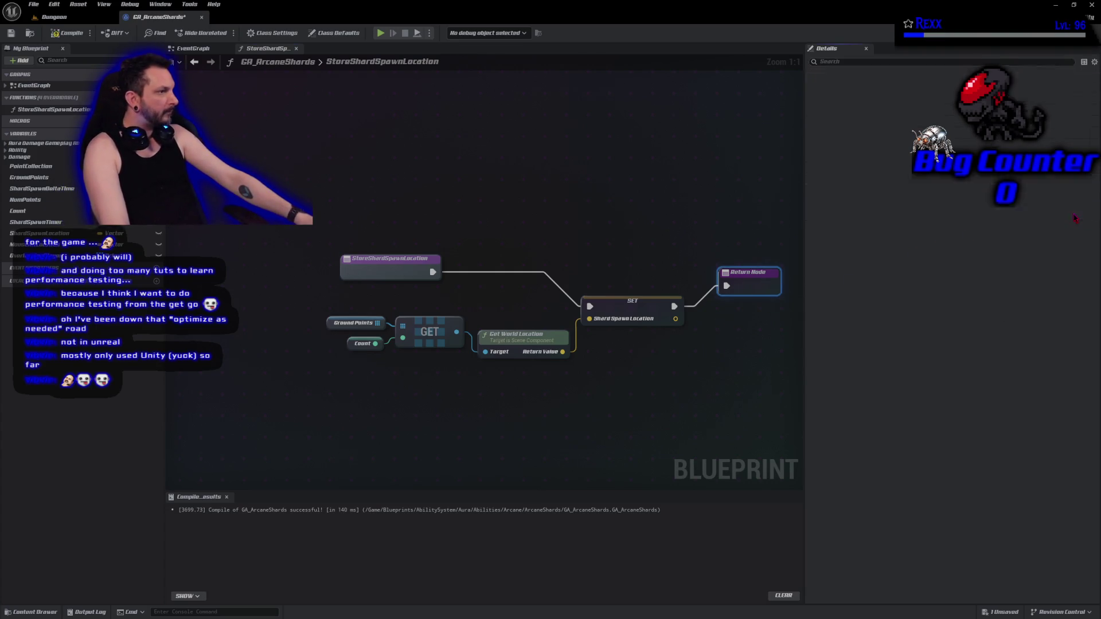
left_click(11, 35)
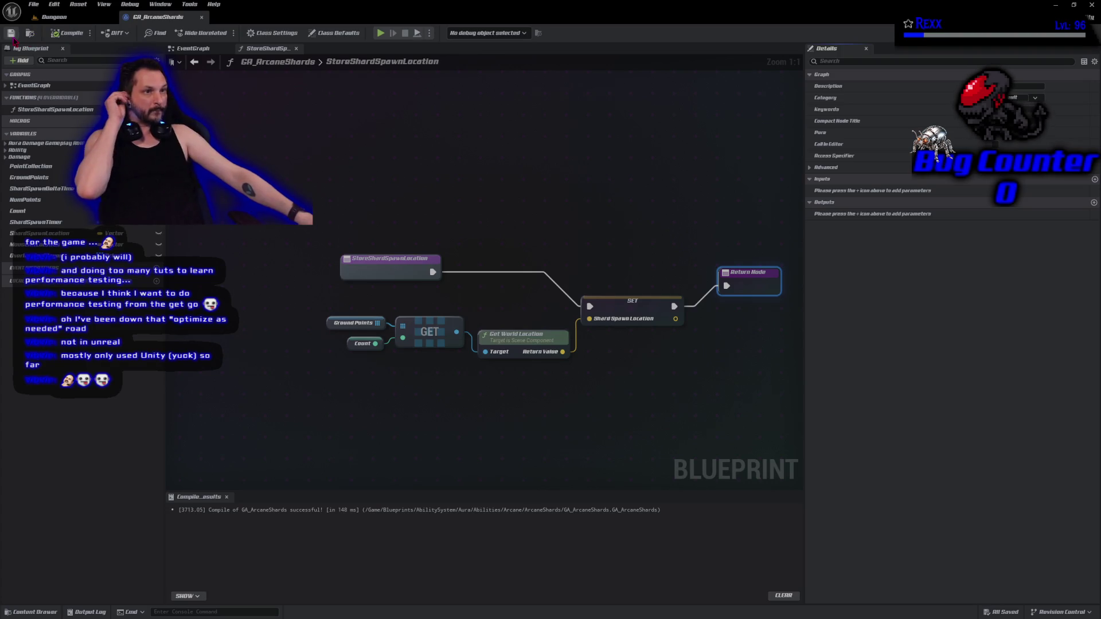
left_click(192, 49)
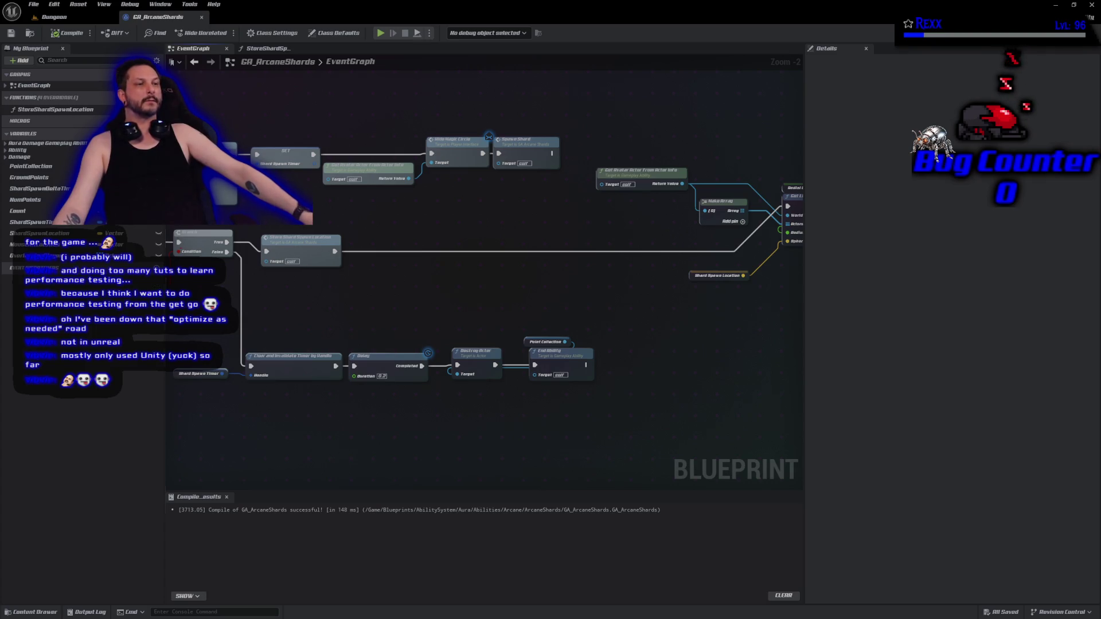
- Rename the OverlappingPlayers variable to Players To Damage and compile
left_click(40, 256)
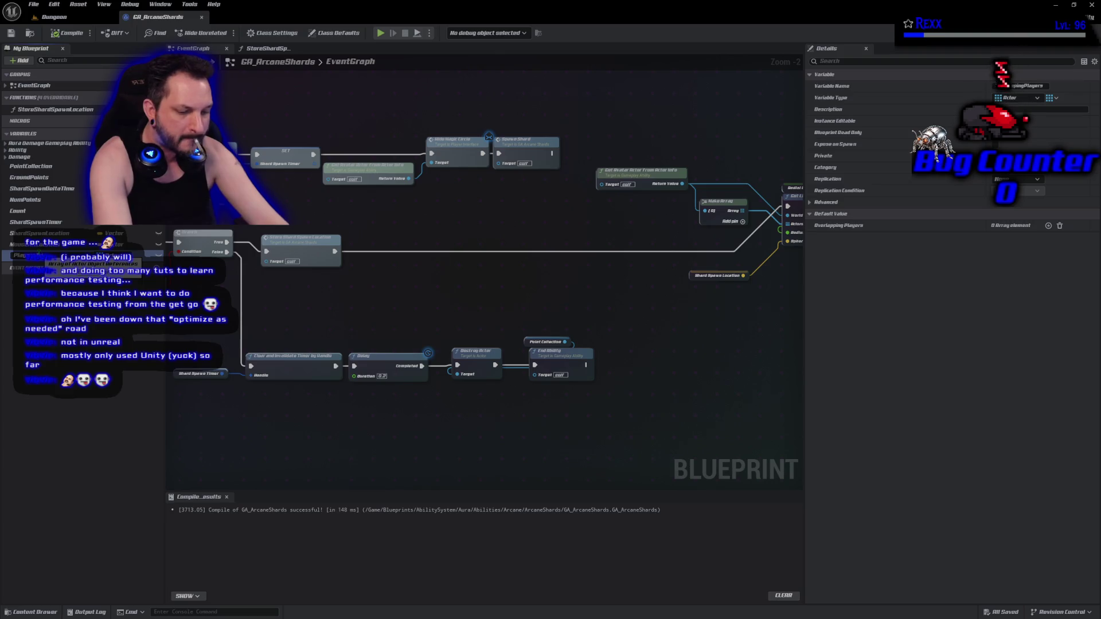
key("Return")
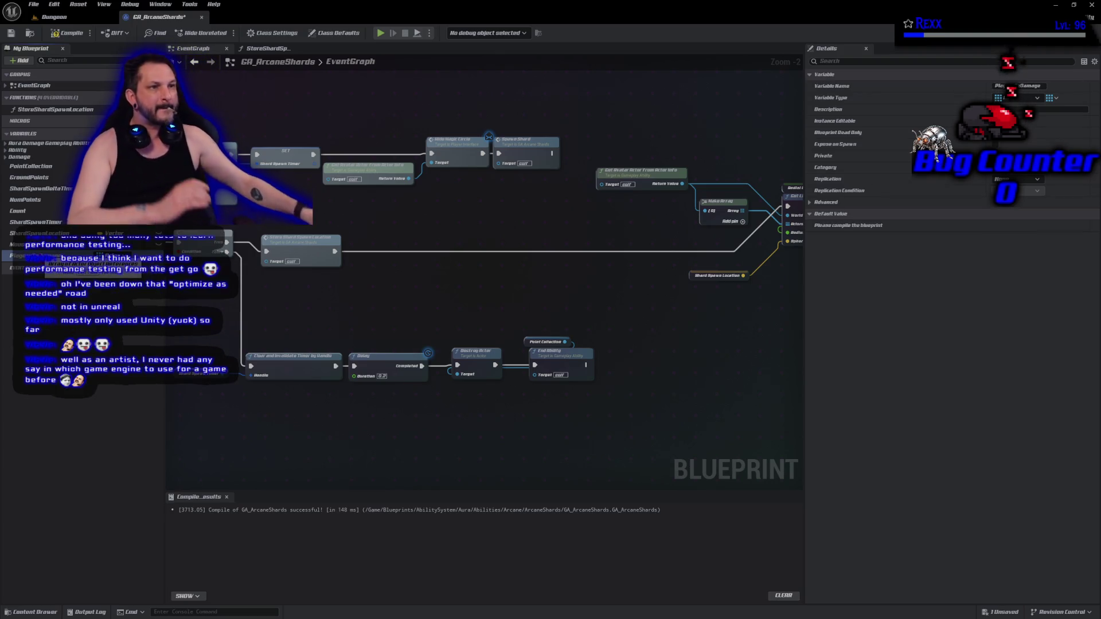
key("ctrl+s")
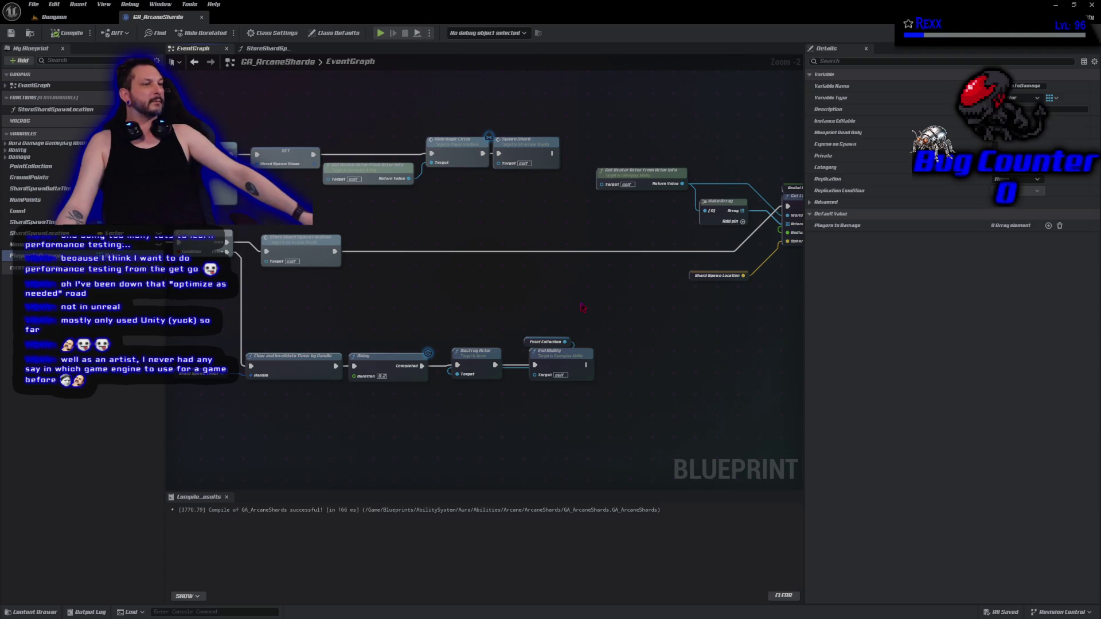
- Connect a Players To Damage getter to the For Each Loop's Array input and compile
scroll(597, 289, "up", 2)
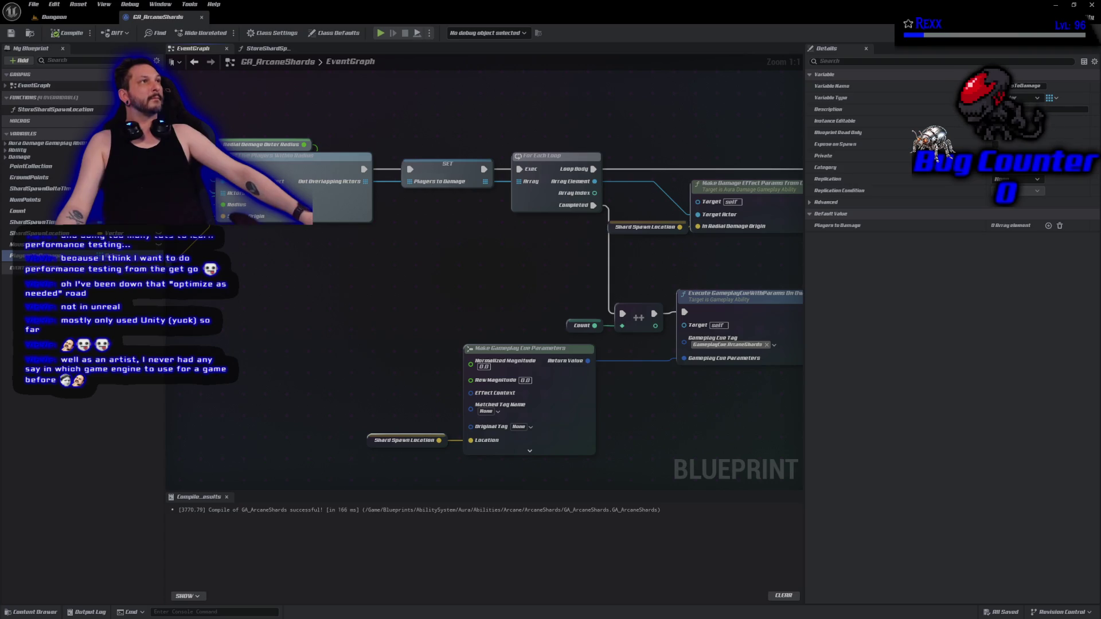
mouse_move(35, 256)
left_mouse_down()
mouse_move(504, 253)
mouse_move(523, 189)
left_mouse_up()
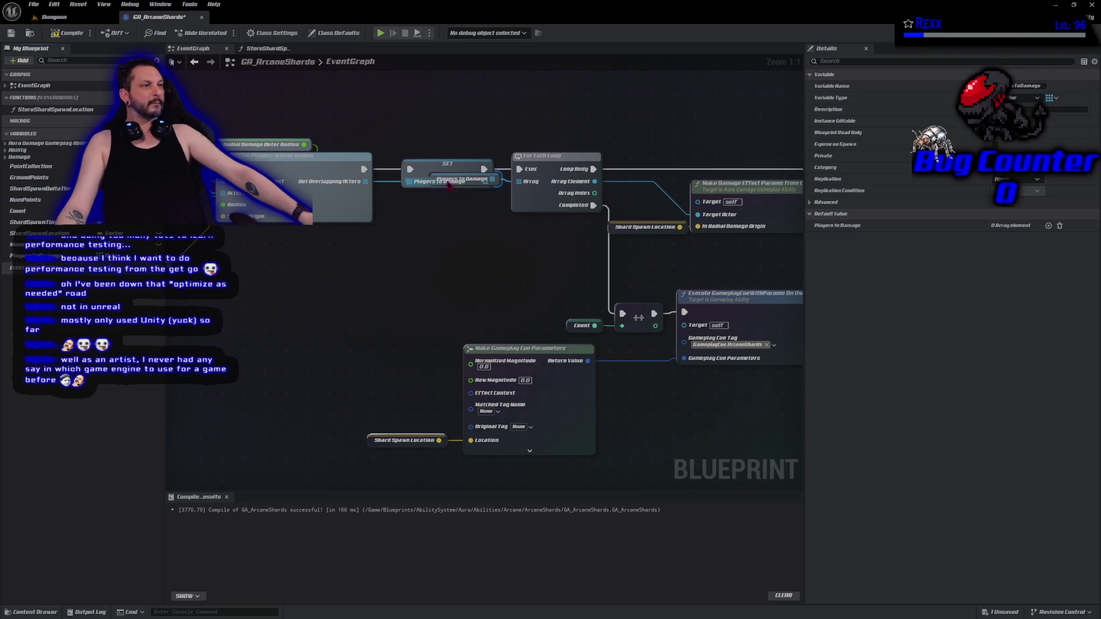
left_click_drag(434, 181, 423, 206)
key("ctrl+s")
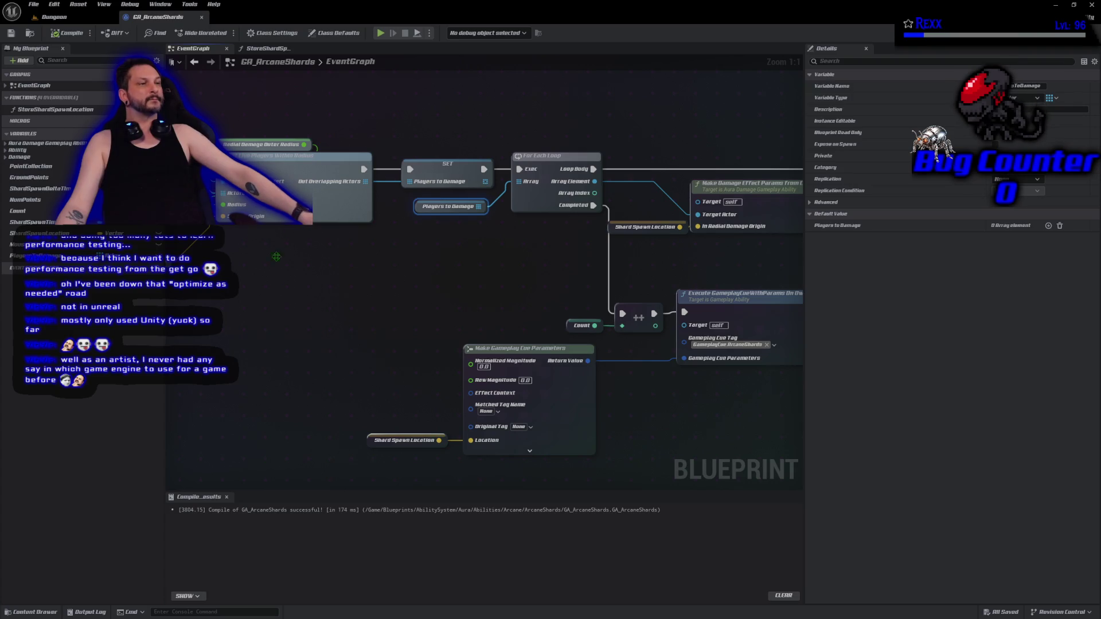
- Arrange the Shard Spawn Location and Radial Damage Outer Radius getters, then select the overlap-gathering nodes and SET
scroll(354, 308, "down", 2)
scroll(354, 308, "down", 1)
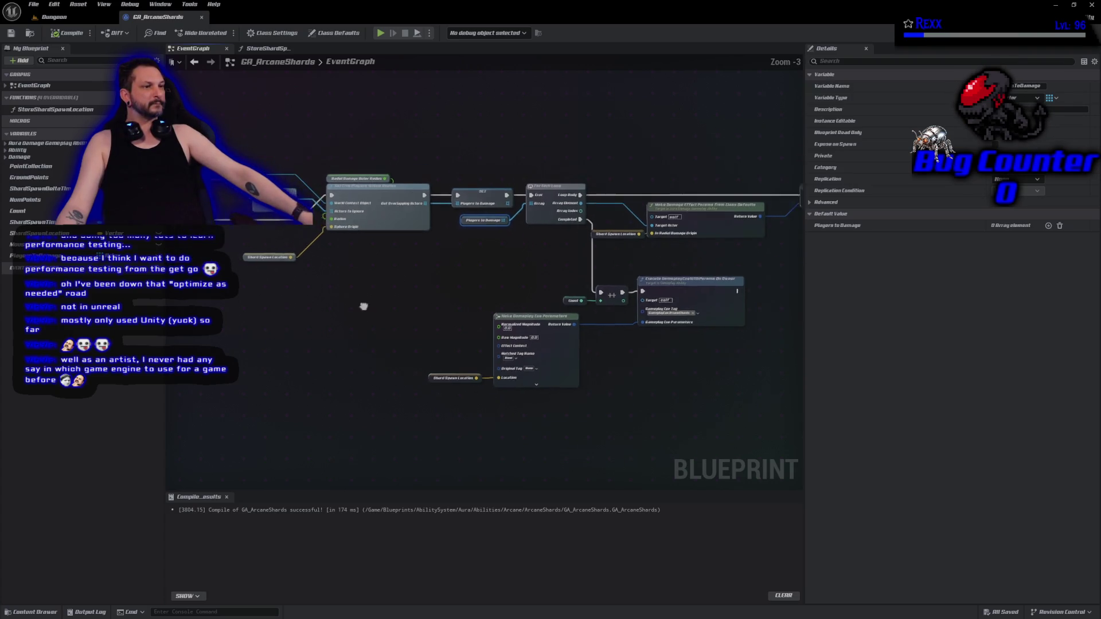
left_click_drag(292, 273, 307, 250)
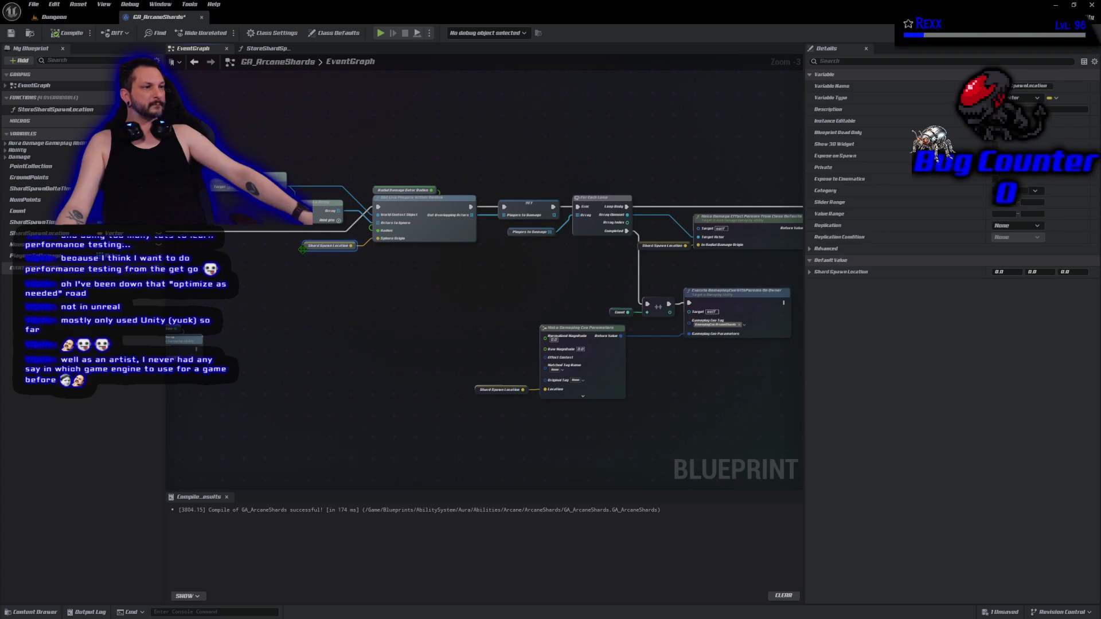
mouse_move(373, 188)
left_mouse_down()
mouse_move(310, 237)
mouse_move(280, 235)
mouse_move(293, 235)
left_mouse_up()
mouse_move(269, 143)
left_mouse_down()
mouse_move(373, 229)
mouse_move(476, 253)
mouse_move(528, 289)
mouse_move(501, 280)
left_mouse_up()
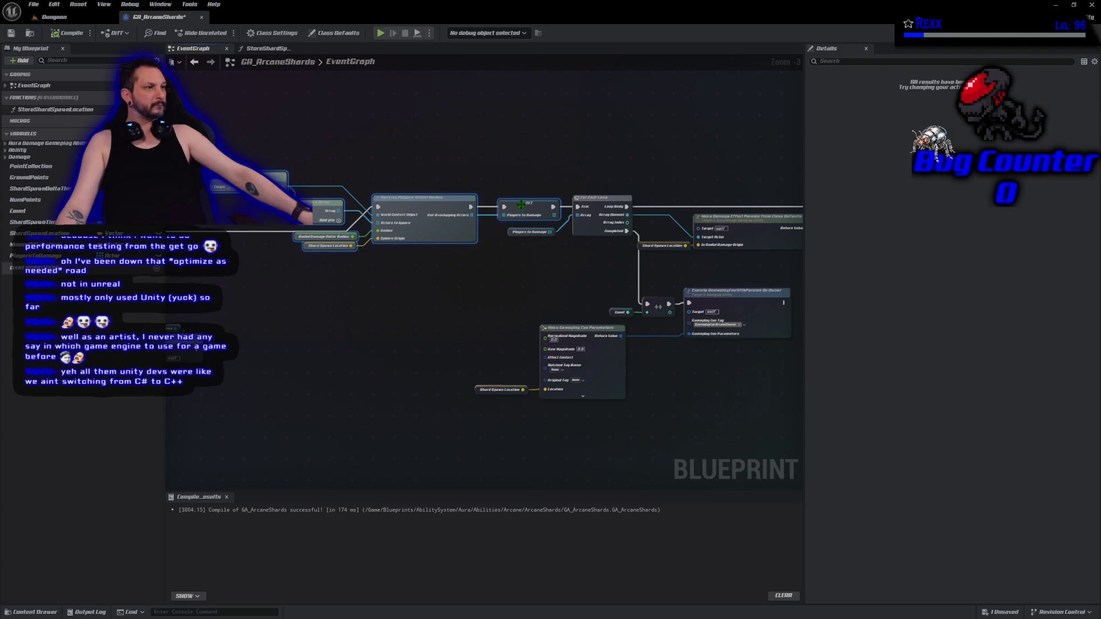
- Collapse the selected nodes into a function named StorePlayersToDamage and compile
right_click(521, 205)
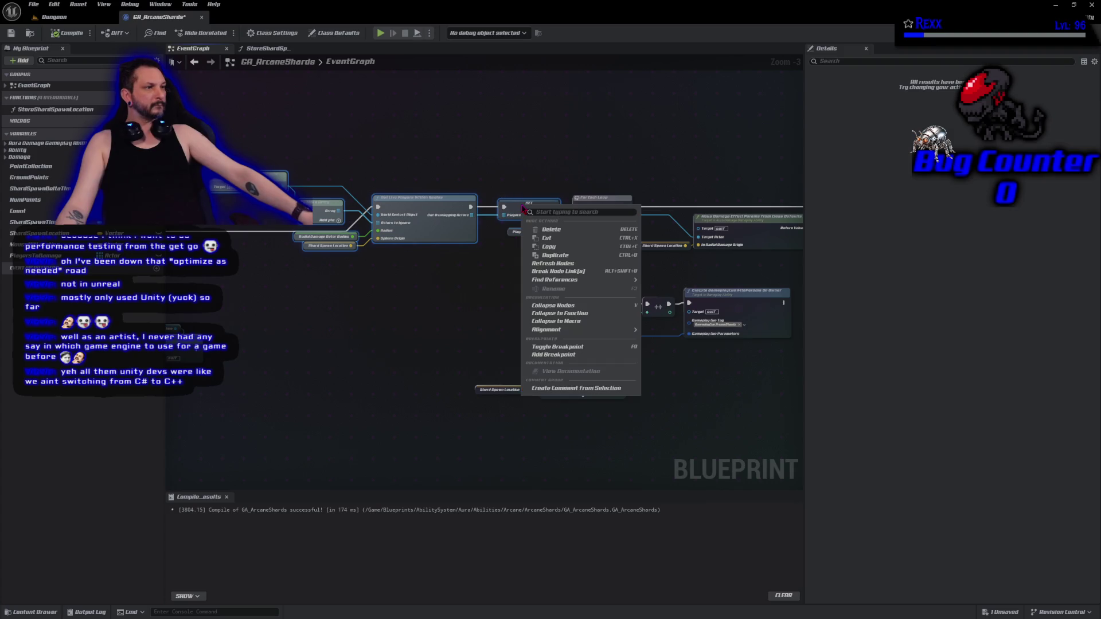
left_click(545, 317)
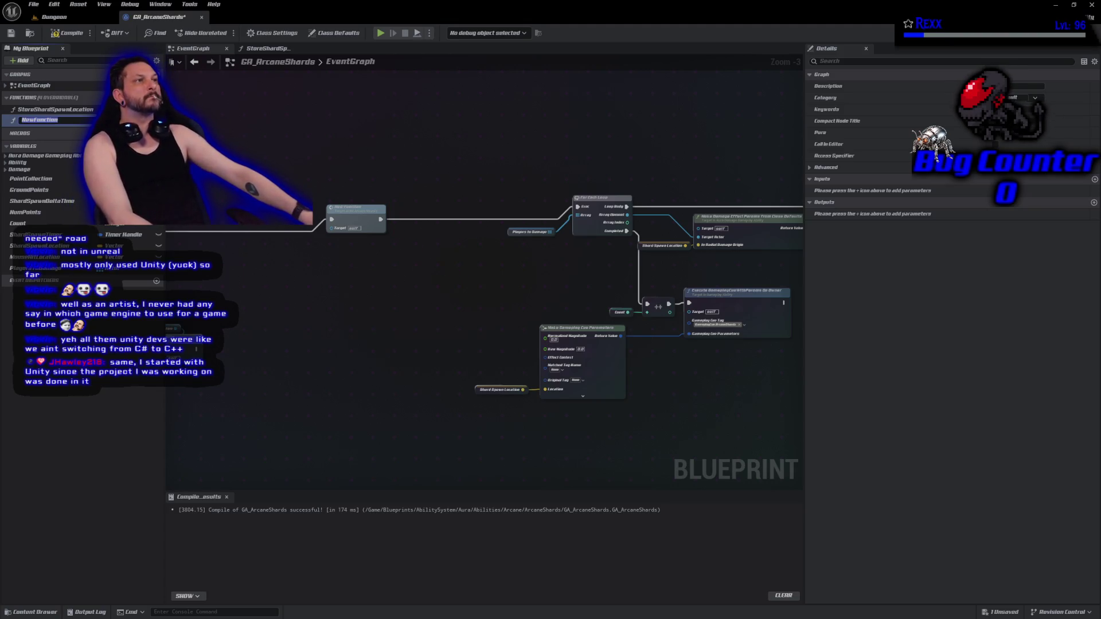
type("StorePlayersToDamage")
key("Return")
key("ctrl+s")
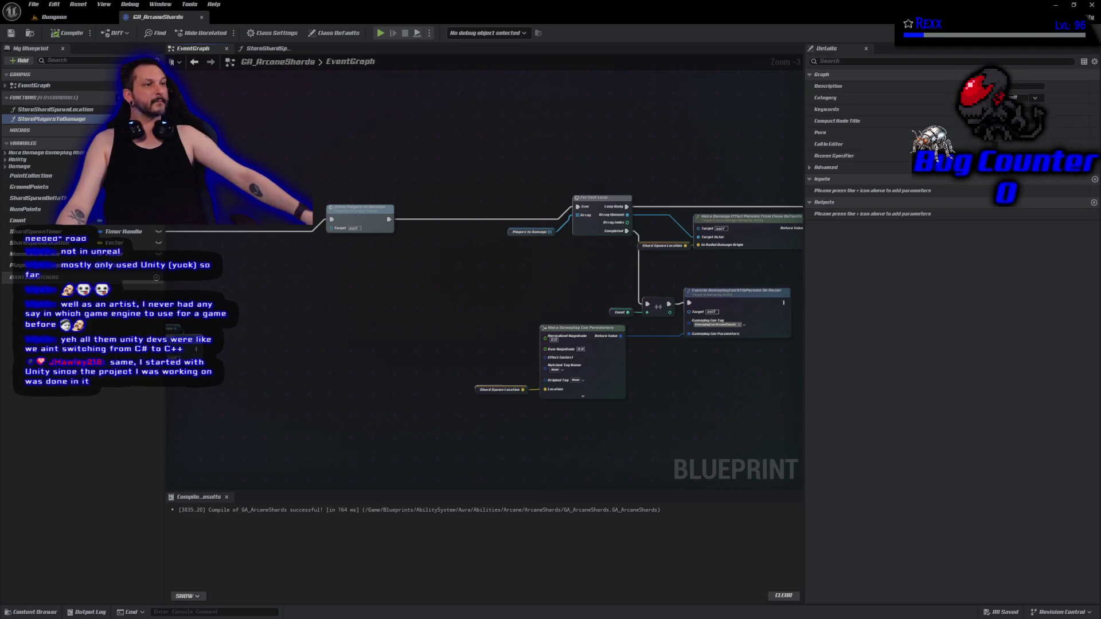
- Select the new Store Players to Damage node and bring the loop and damage nodes into view
left_click_drag(264, 225, 402, 273)
scroll(402, 273, "down", 1)
left_click(467, 243)
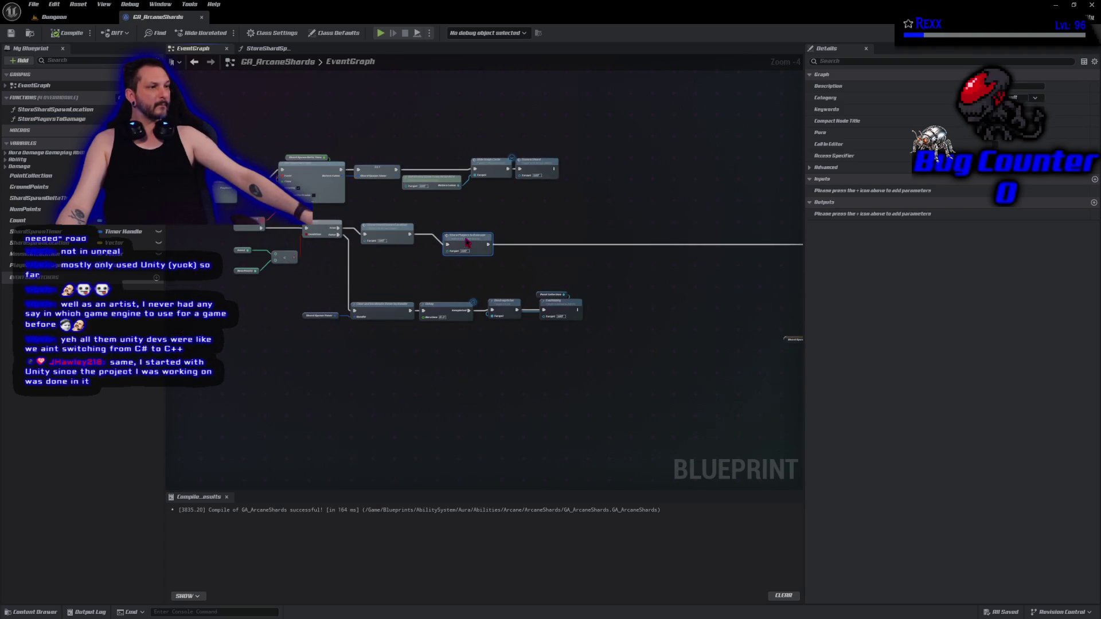
left_click_drag(592, 253, 321, 241)
scroll(321, 241, "up", 3)
scroll(294, 272, "down", 1)
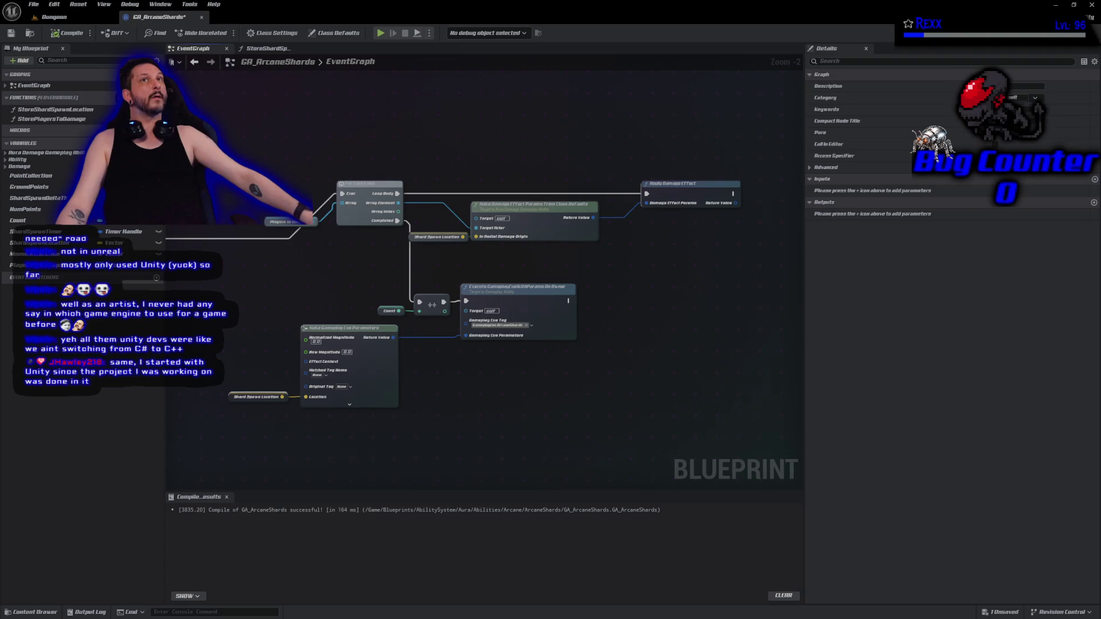
- Collapse the loop body's damage nodes into a function named RadialDamageToPlayer and compile
left_click_drag(453, 130, 667, 246)
right_click(685, 184)
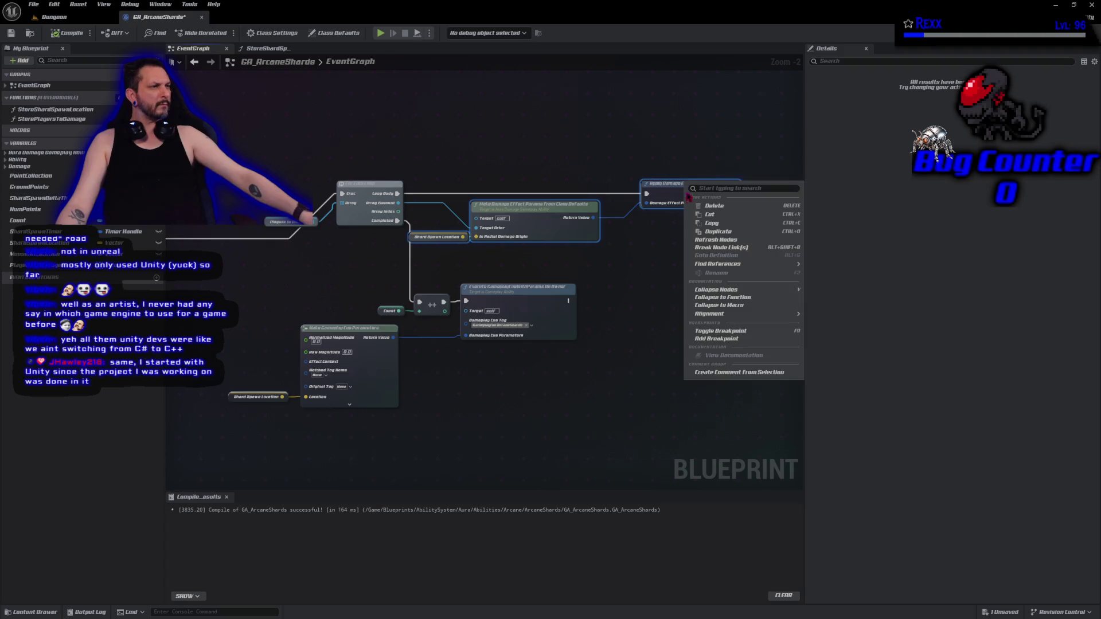
left_click(722, 297)
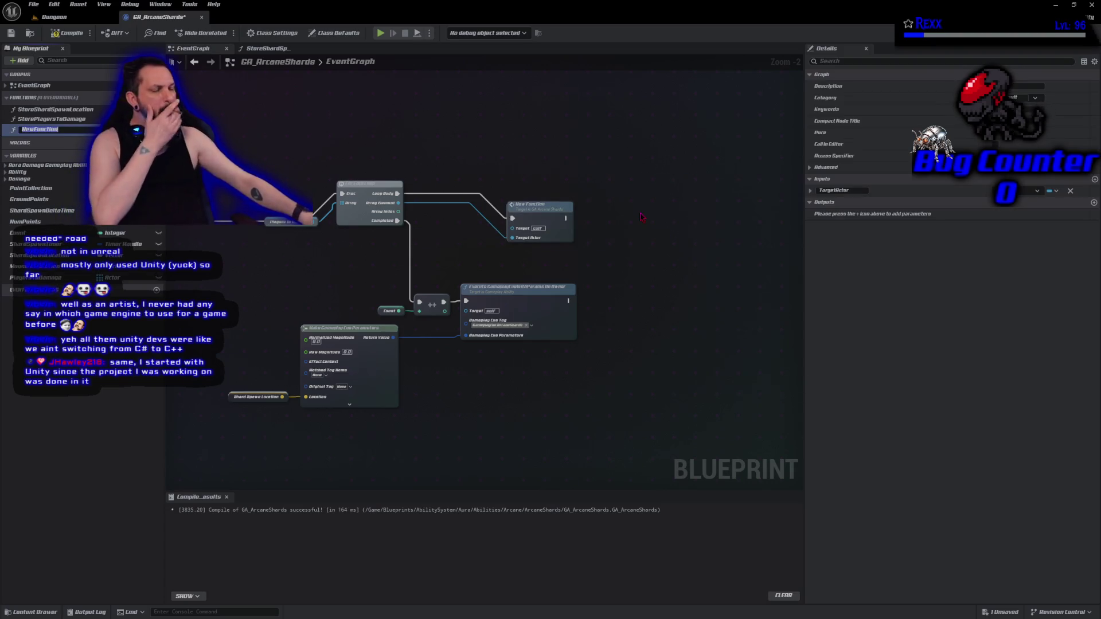
type("Radial")
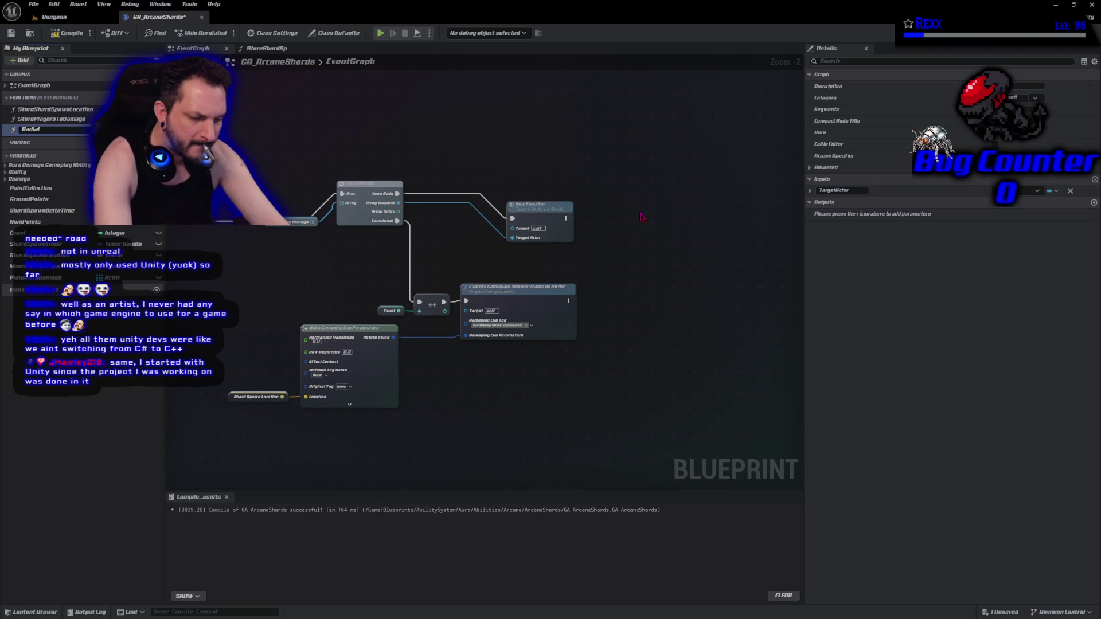
type("DamageTo")
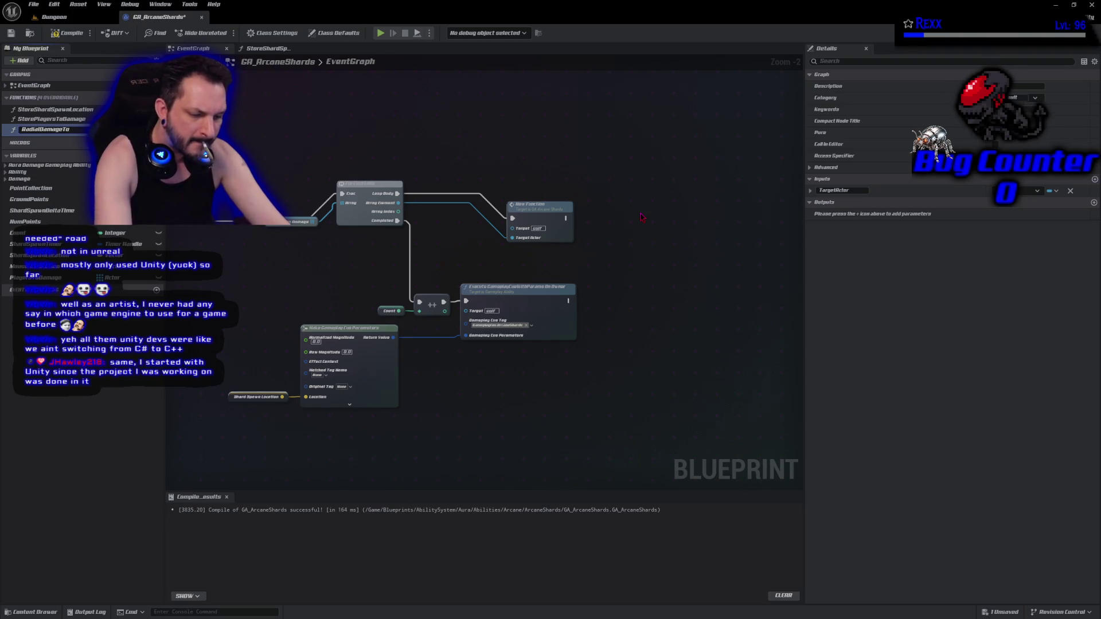
type("Player")
key("Return")
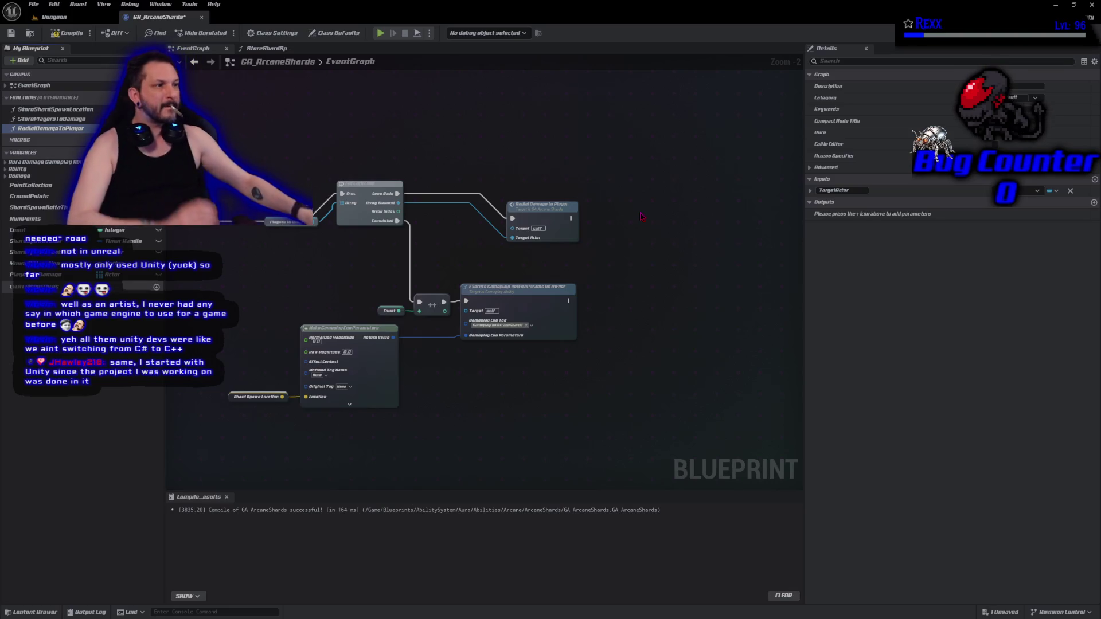
left_click(68, 32)
- Move the Radial Damage to Player node closer to the loop and select the loop with its function nodes
left_click_drag(556, 221, 484, 195)
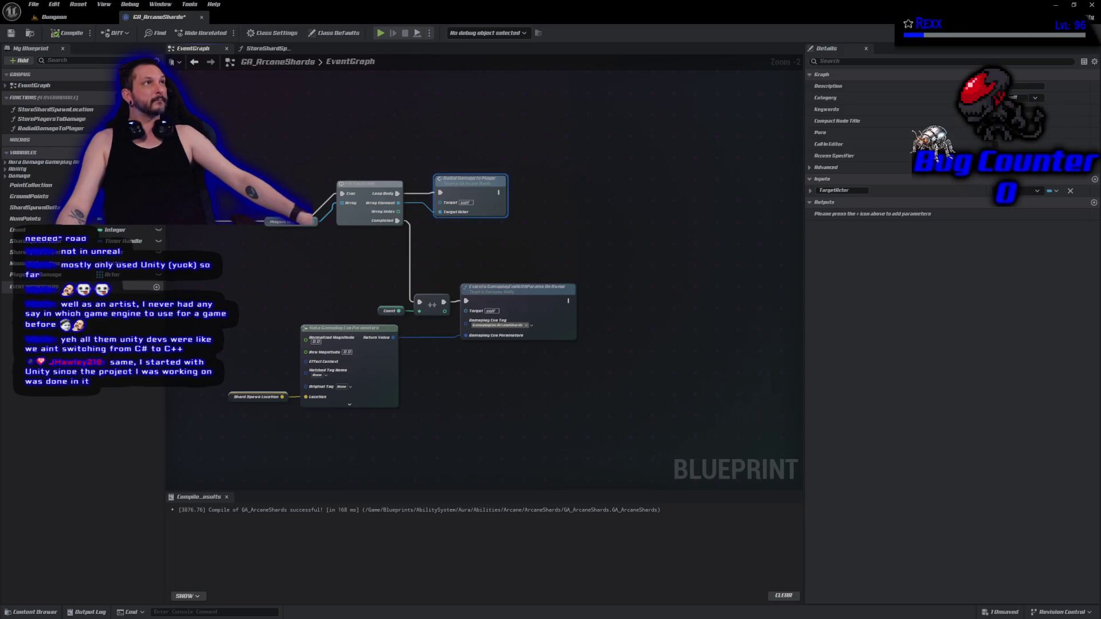
left_click_drag(284, 157, 495, 144)
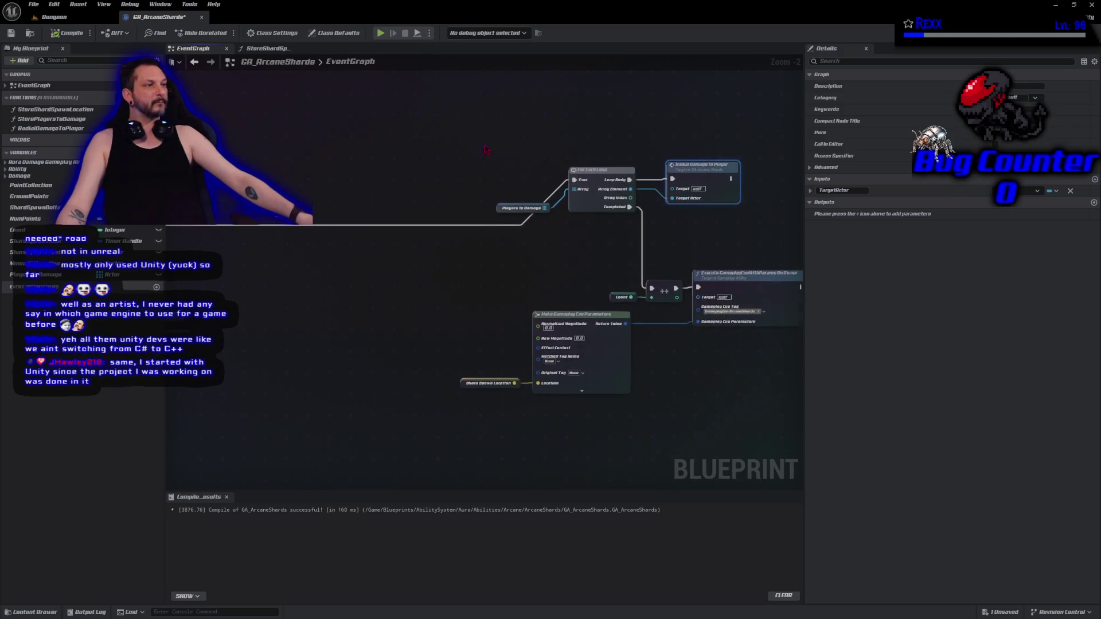
scroll(460, 164, "down", 2)
left_click(679, 246)
- Move the ForEachLoop nodes down-left, closer to the rest of the graph
mouse_move(689, 211)
left_mouse_down()
mouse_move(471, 240)
mouse_move(386, 239)
left_mouse_up()
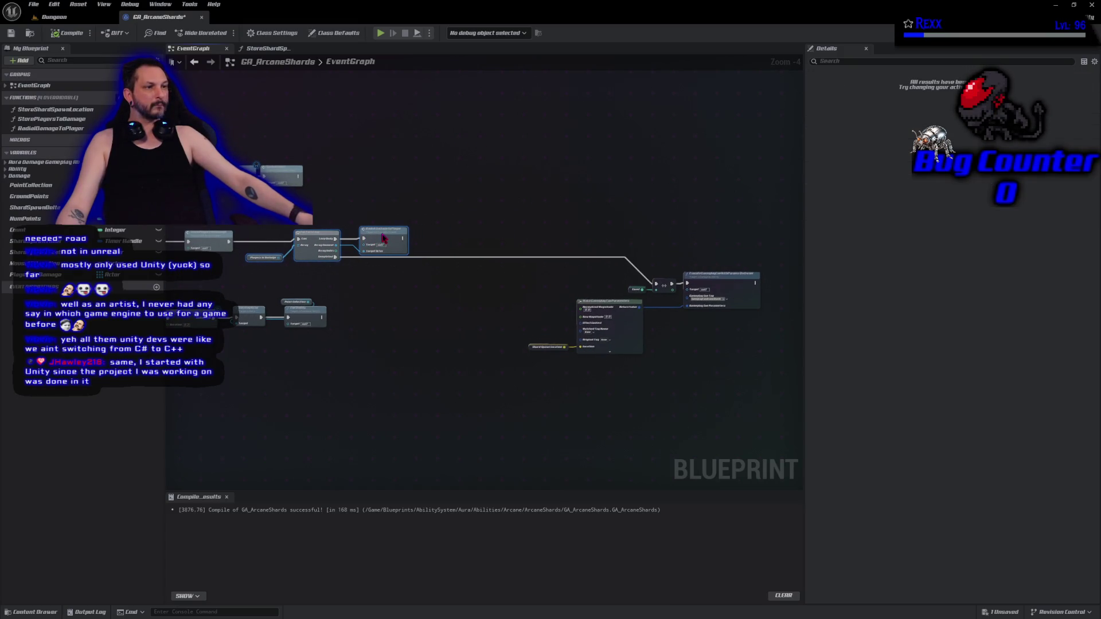
left_click_drag(501, 284, 340, 234)
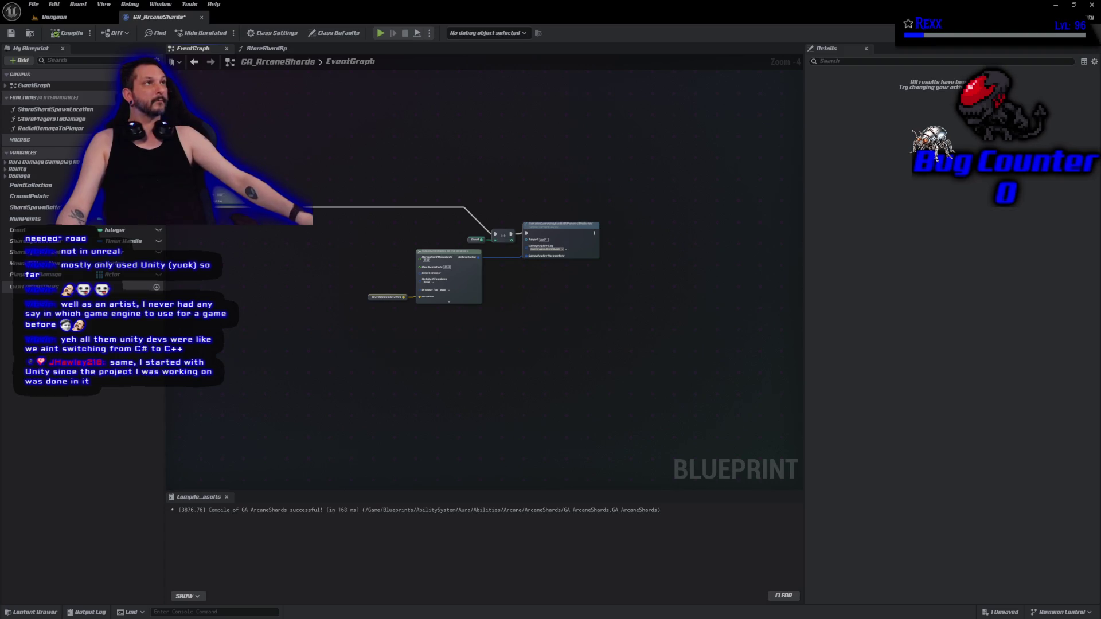
mouse_move(424, 198)
left_mouse_down()
mouse_move(572, 210)
mouse_move(665, 264)
mouse_move(345, 245)
left_mouse_up()
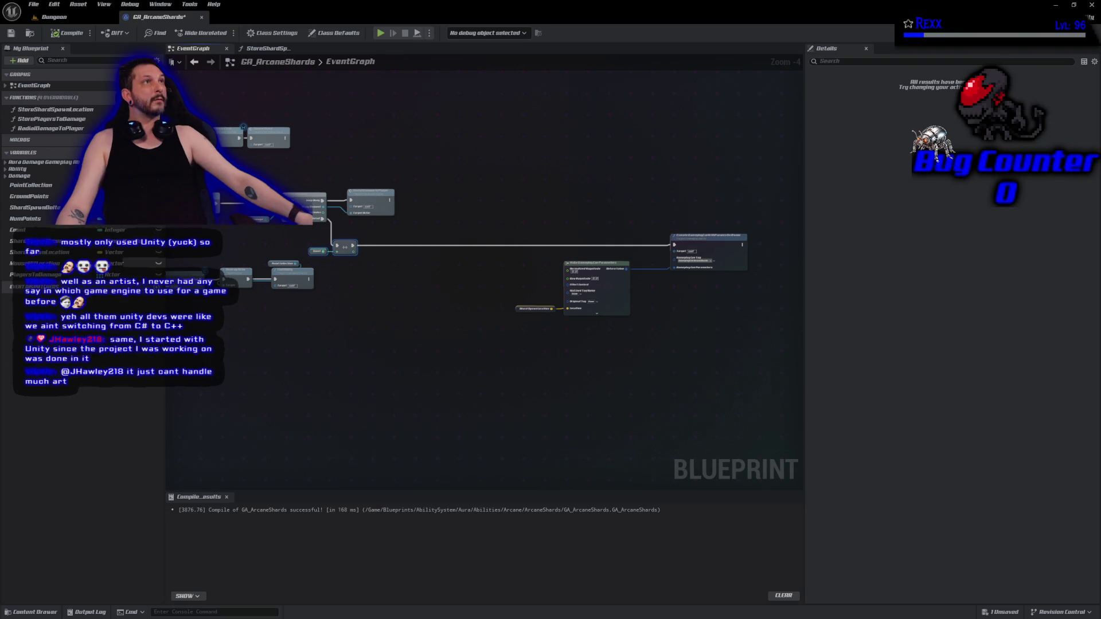
- Drag the Make GameplayCueParameters and Execute GameplayCue nodes left toward the loop
left_click_drag(516, 226, 749, 383)
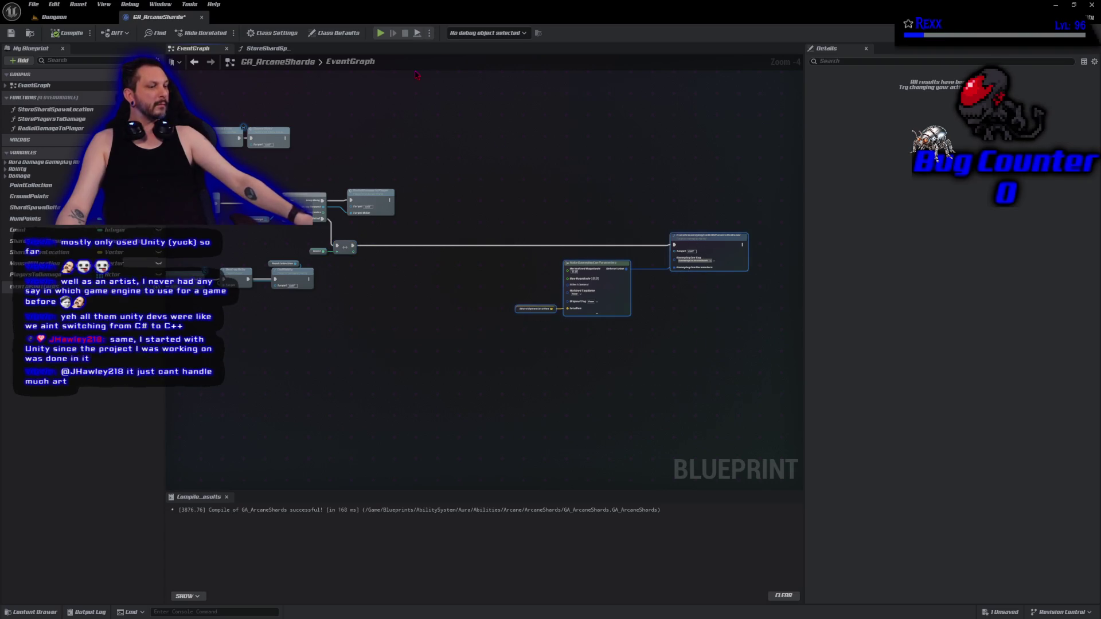
left_click_drag(597, 264, 442, 264)
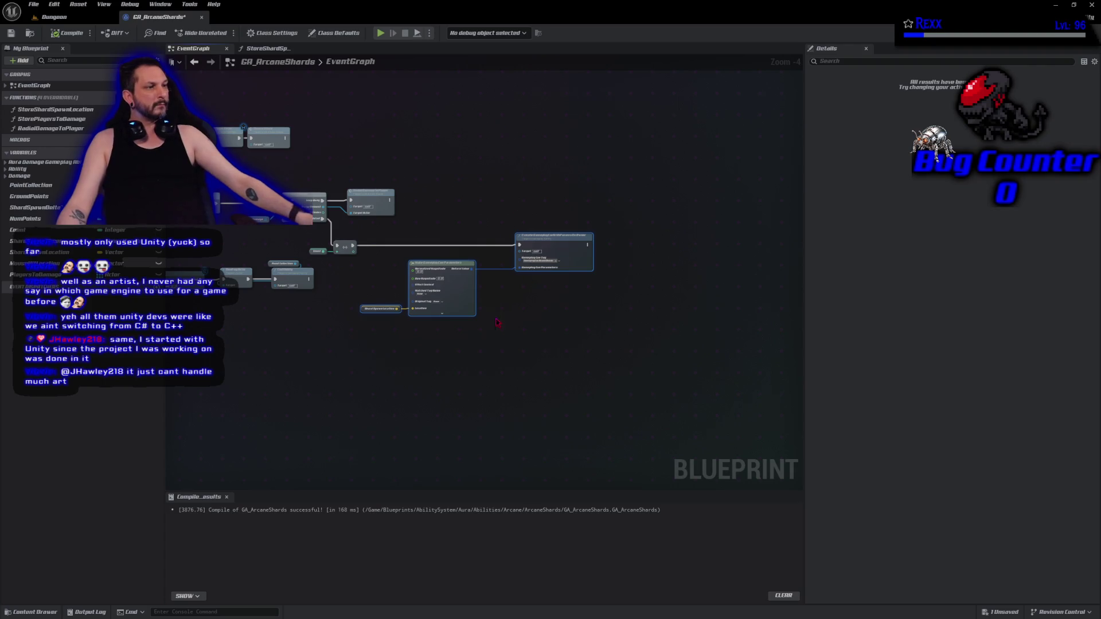
left_click(33, 5)
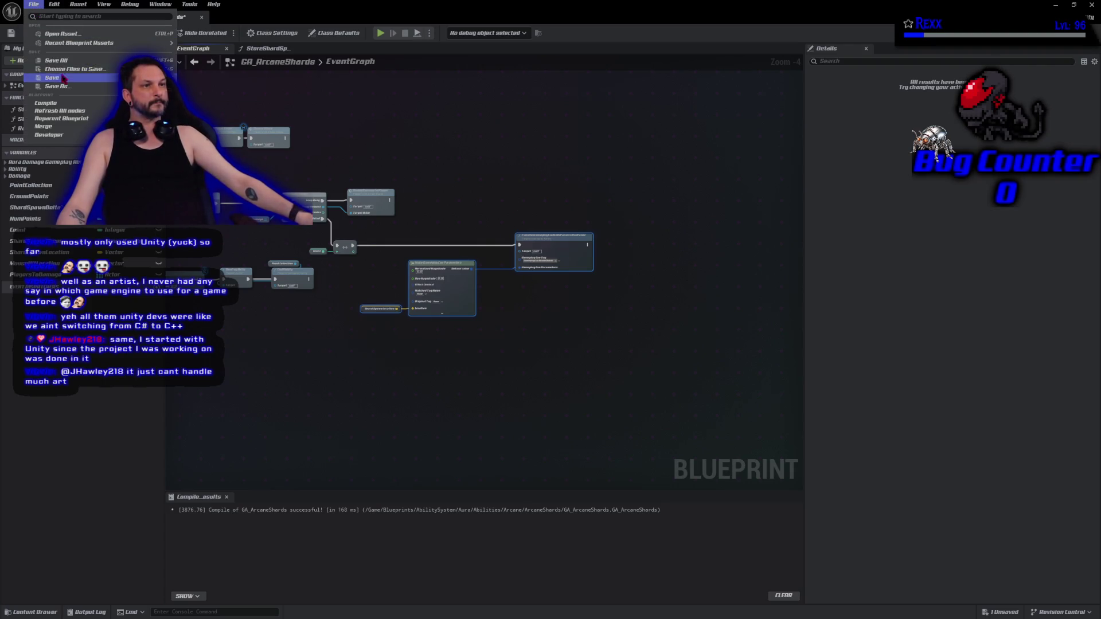
- Save all changes to GA_ArcaneShards, then zoom in to review the EventGraph
left_click(52, 60)
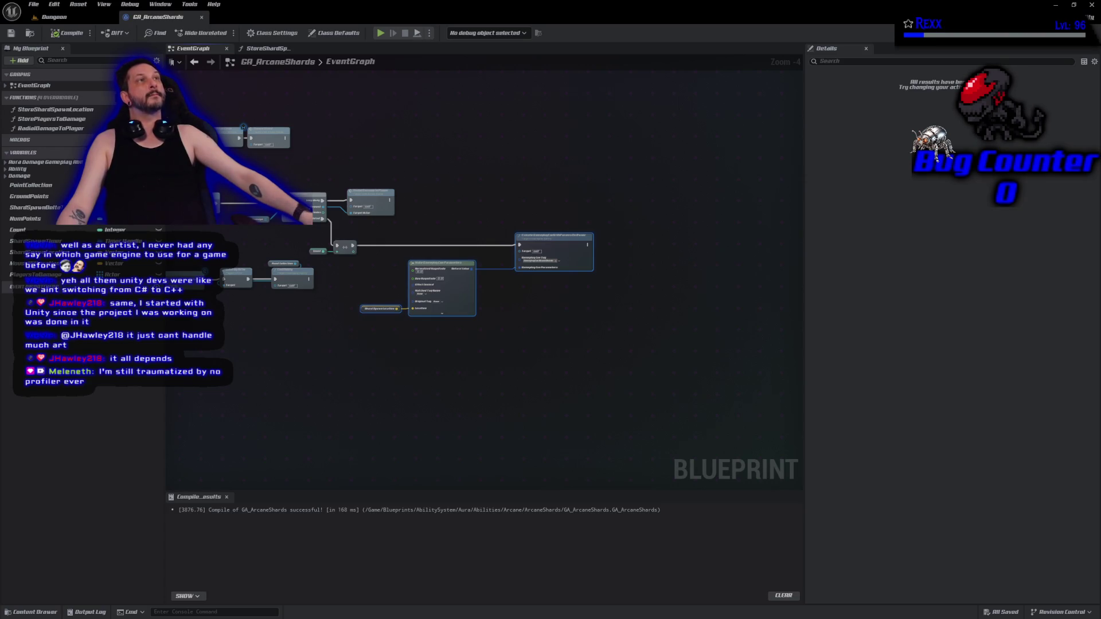
scroll(370, 436, "up", 3)
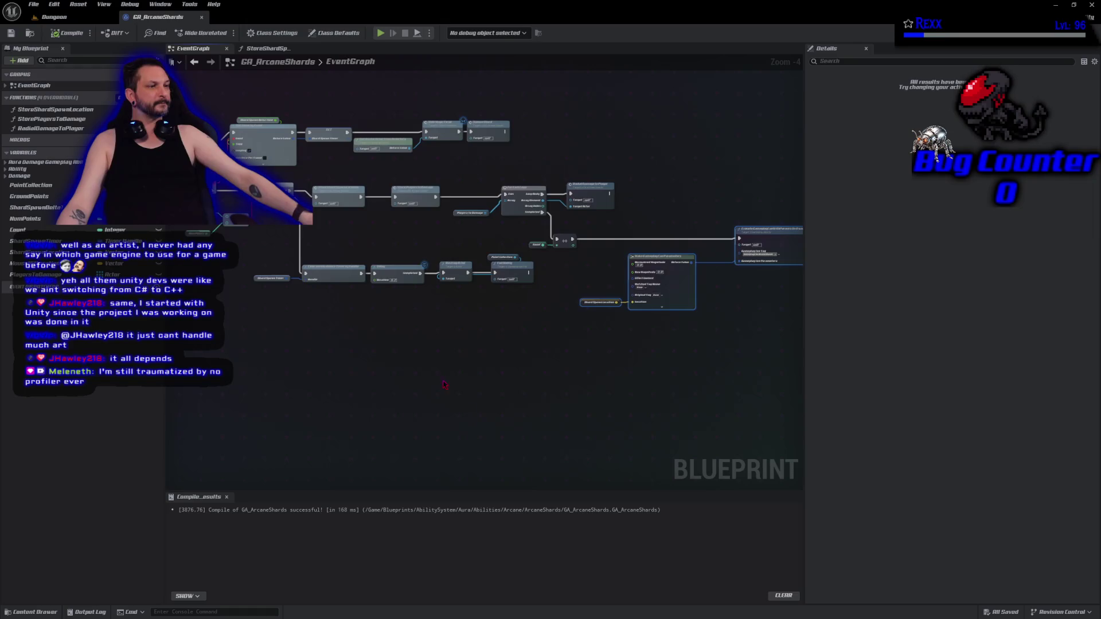
left_click_drag(460, 385, 448, 379)
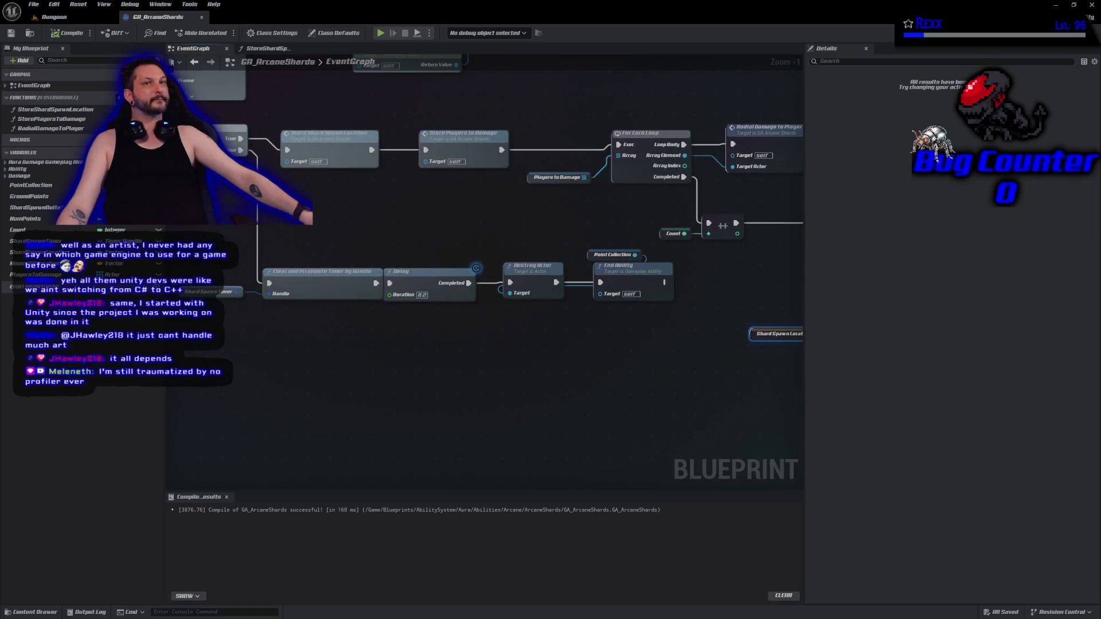